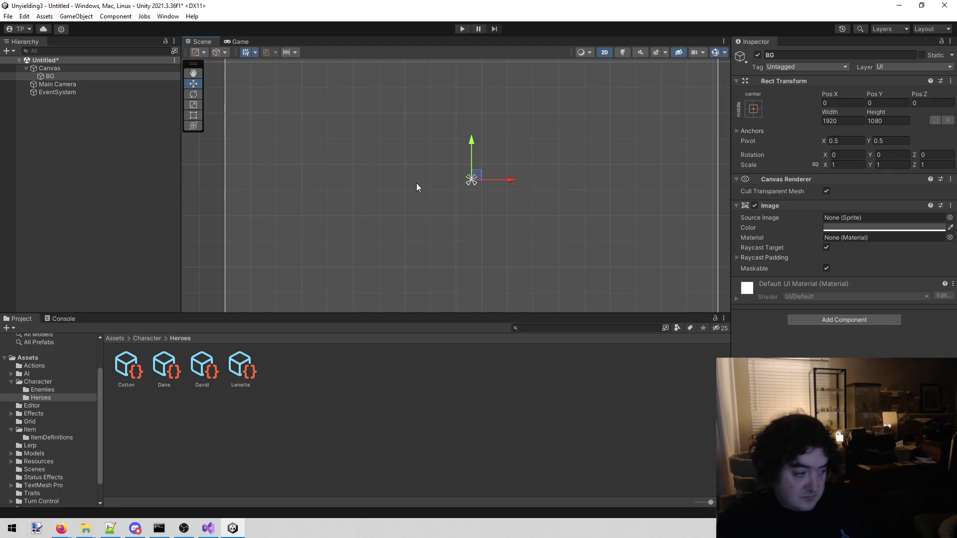
- Glance at the web browser, then scroll and pan the Unity scene view slightly sideways
{"action": "key", "text": "alt+Tab"}
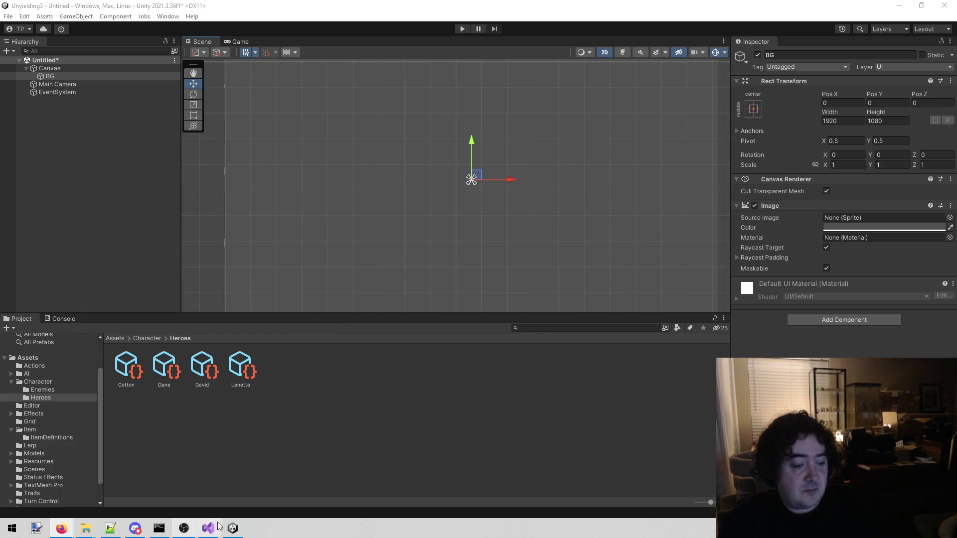
{"action": "scroll", "coordinate": [565, 203], "scroll_direction": "down", "scroll_amount": 4}
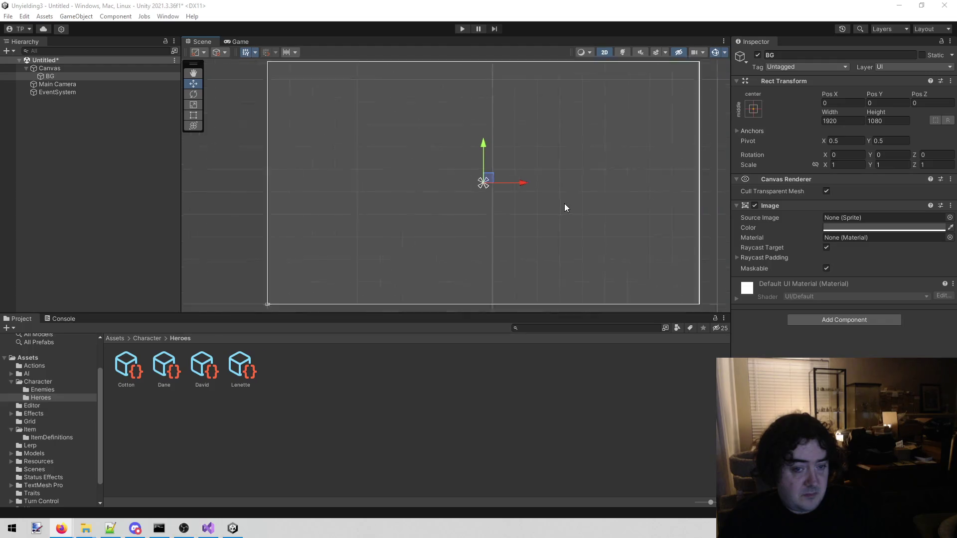
{"action": "scroll", "coordinate": [565, 178], "scroll_direction": "up", "scroll_amount": 3}
{"action": "scroll", "coordinate": [447, 213], "scroll_direction": "up", "scroll_amount": 2}
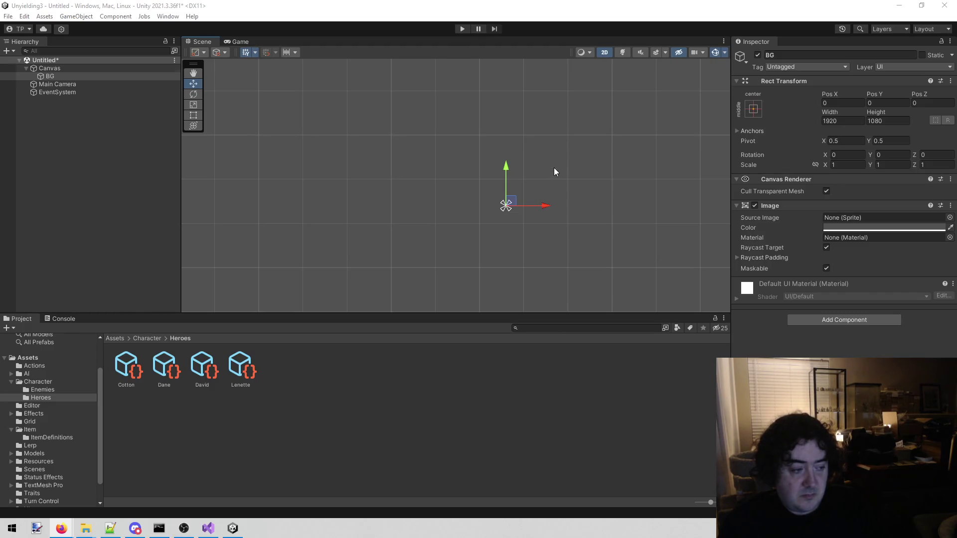
{"action": "left_click_drag", "start_coordinate": [572, 167], "coordinate": [551, 171]}
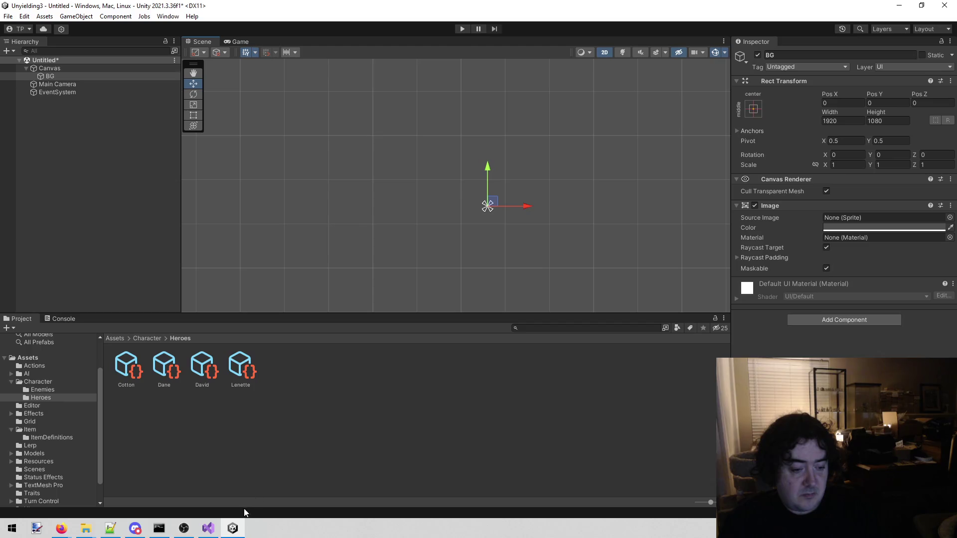
- Insert two blank lines above 'Create town' in todo.txt, with the cursor under 'Content drive!'
{"action": "left_click", "coordinate": [208, 529]}
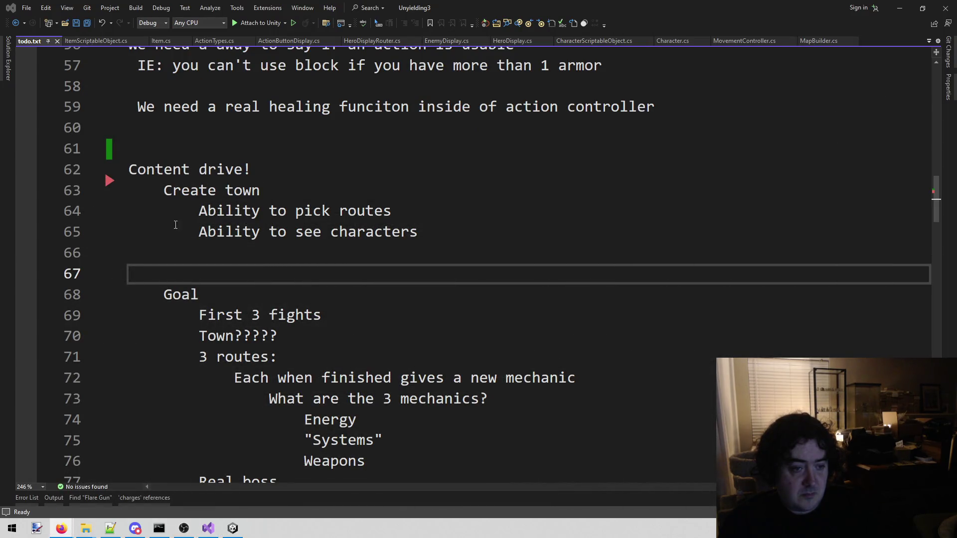
{"action": "left_click", "coordinate": [163, 190]}
{"action": "key", "text": "Return"}
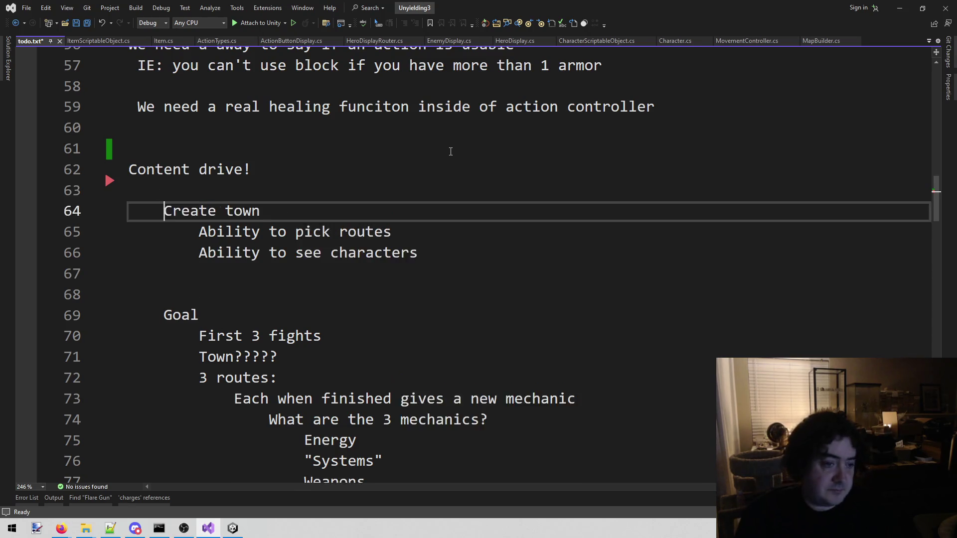
{"action": "key", "text": "Return"}
{"action": "key", "text": "Up"}
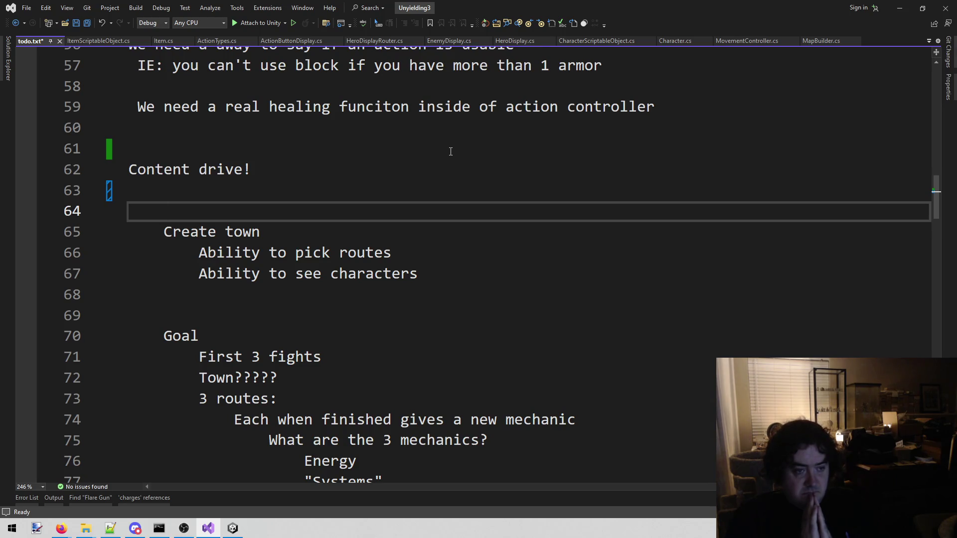
{"action": "key", "text": "Up"}
- Add an 'Overland' entry with indented items Town icon, Route and Launch into a route
{"action": "type", "text": "Overland"}
{"action": "key", "text": "Return"}
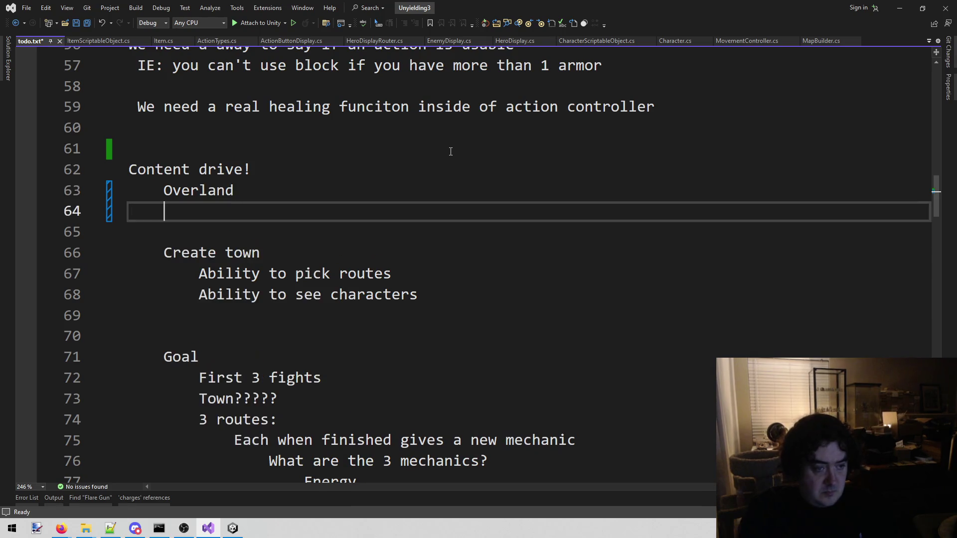
{"action": "key", "text": "Tab"}
{"action": "type", "text": "Town icon"}
{"action": "key", "text": "Return"}
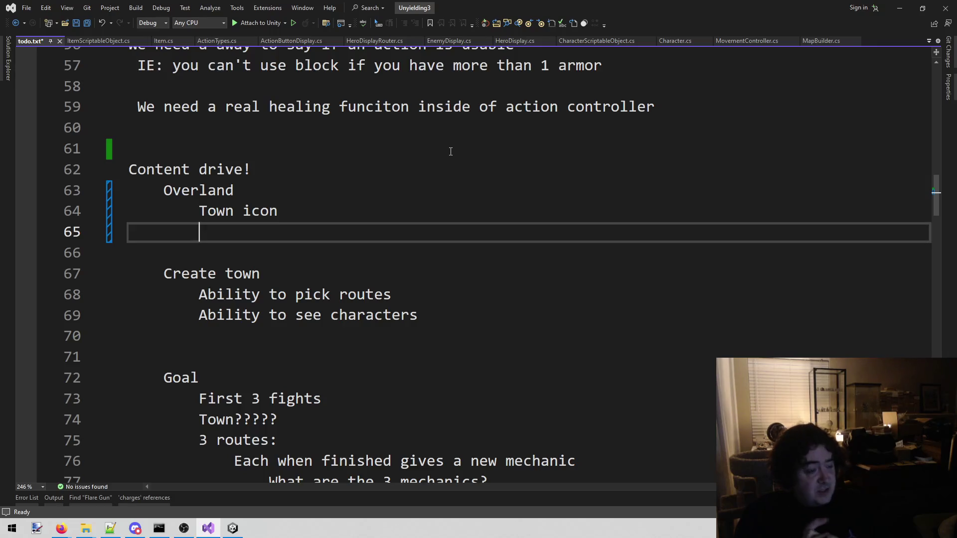
{"action": "type", "text": "Route"}
{"action": "key", "text": "Return"}
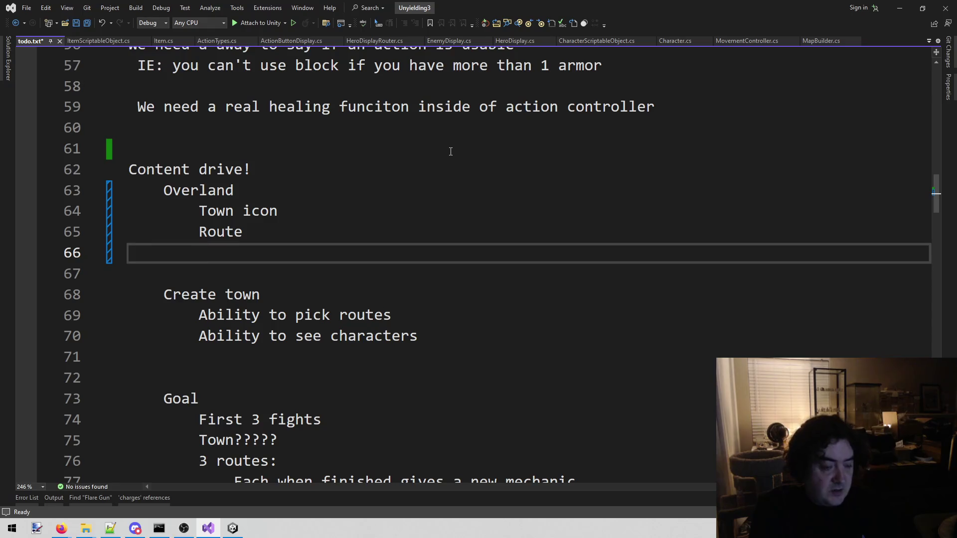
{"action": "type", "text": "La"}
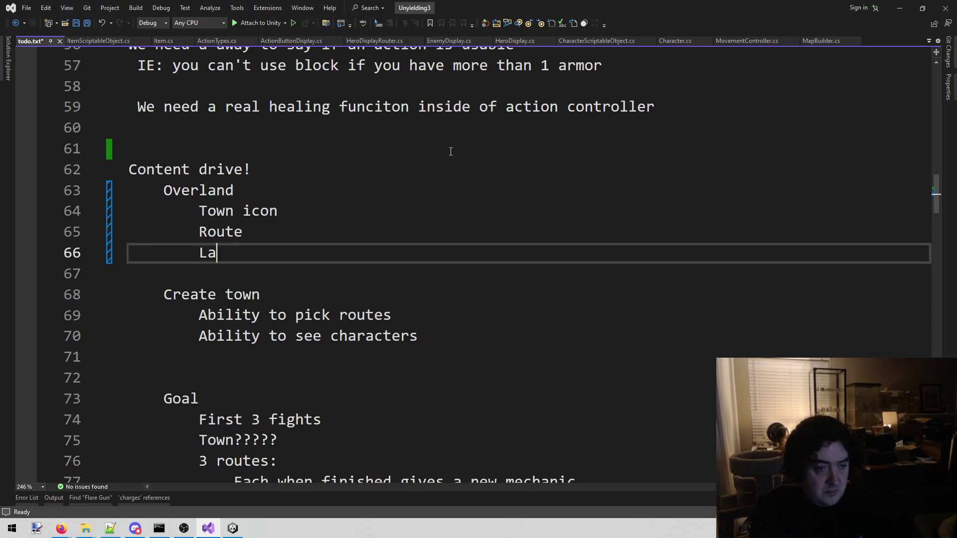
{"action": "type", "text": "unch into a route"}
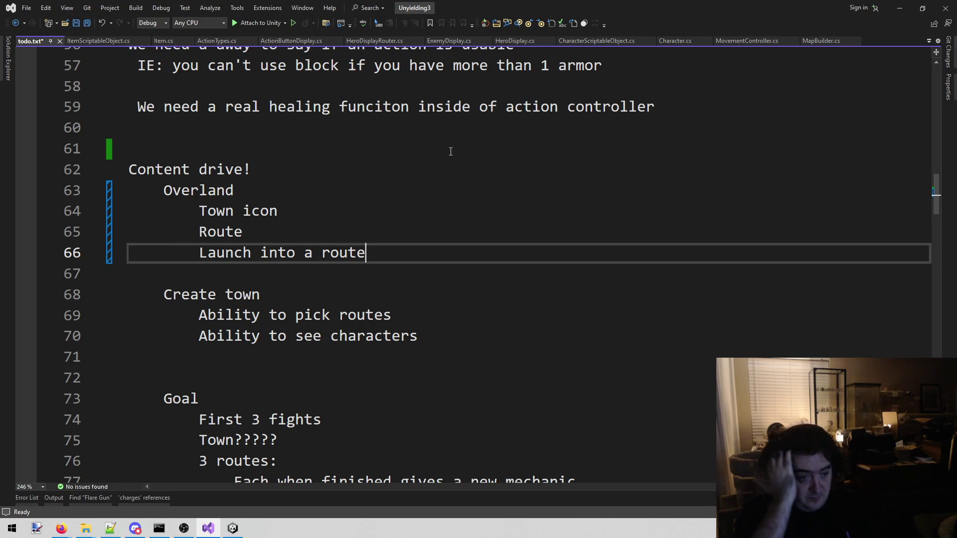
- Add 'On finishing a route, back to town' below Launch into a route and save todo.txt
{"action": "key", "text": "Return"}
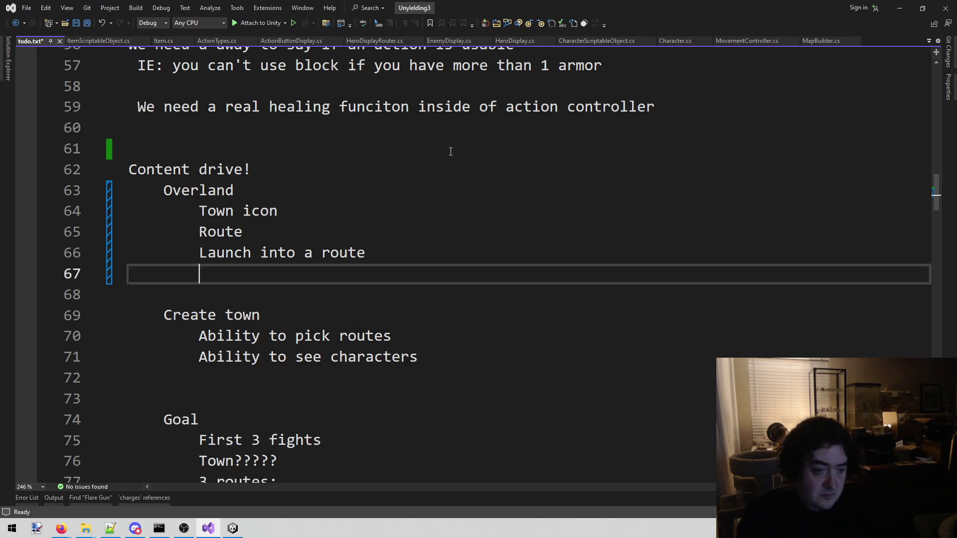
{"action": "type", "text": "On finishbing"}
{"action": "key", "text": "BackSpace"}
{"action": "key", "text": "BackSpace"}
{"action": "key", "text": "BackSpace"}
{"action": "type", "text": "h"}
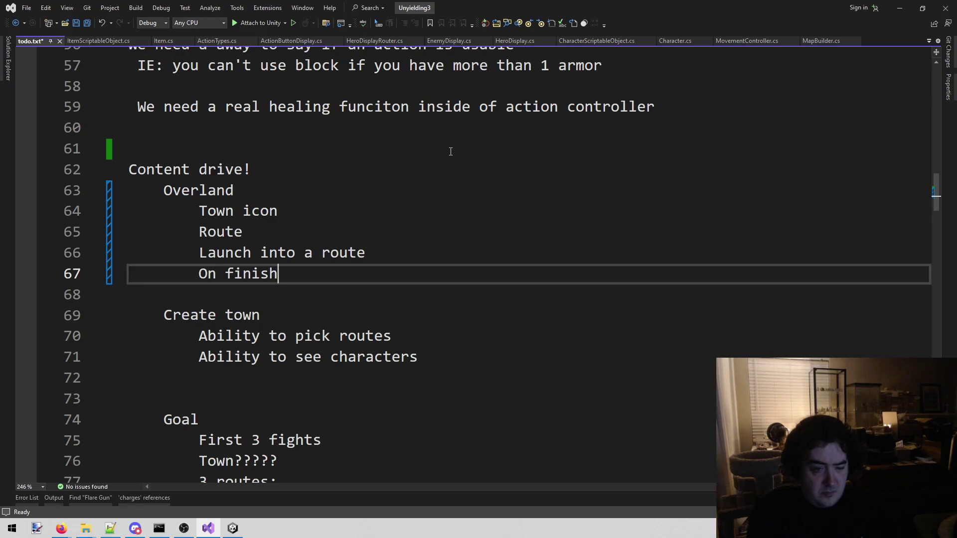
{"action": "type", "text": "ing a route, back to town"}
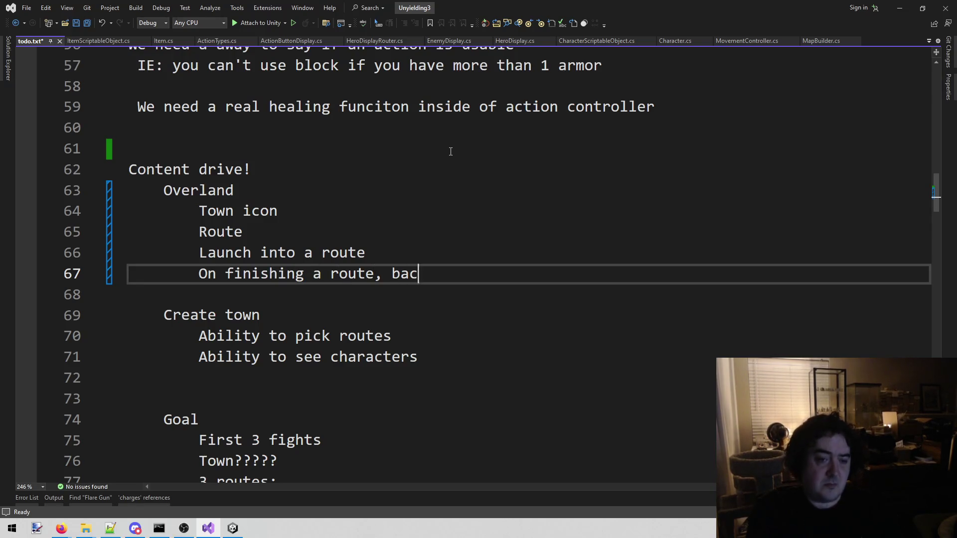
{"action": "key", "text": "ctrl+s"}
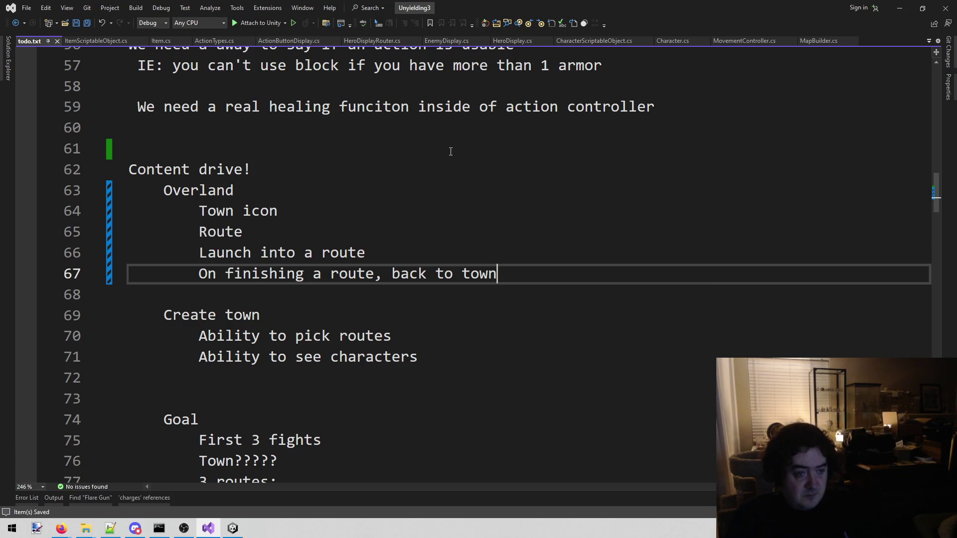
{"action": "left_click", "coordinate": [316, 225]}
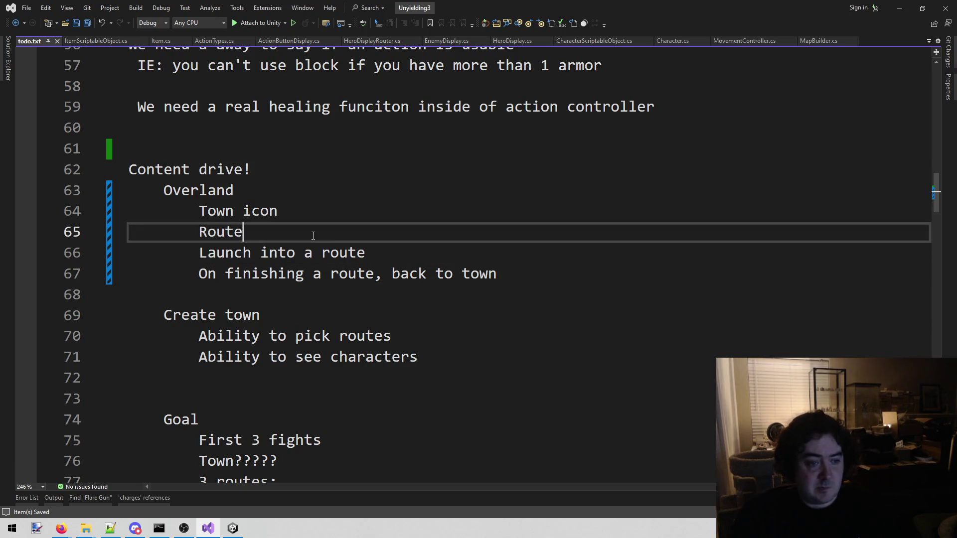
- Insert 'have mouse over for route' beneath Route and save todo.txt
{"action": "key", "text": "Return"}
{"action": "type", "text": "have mouse over "}
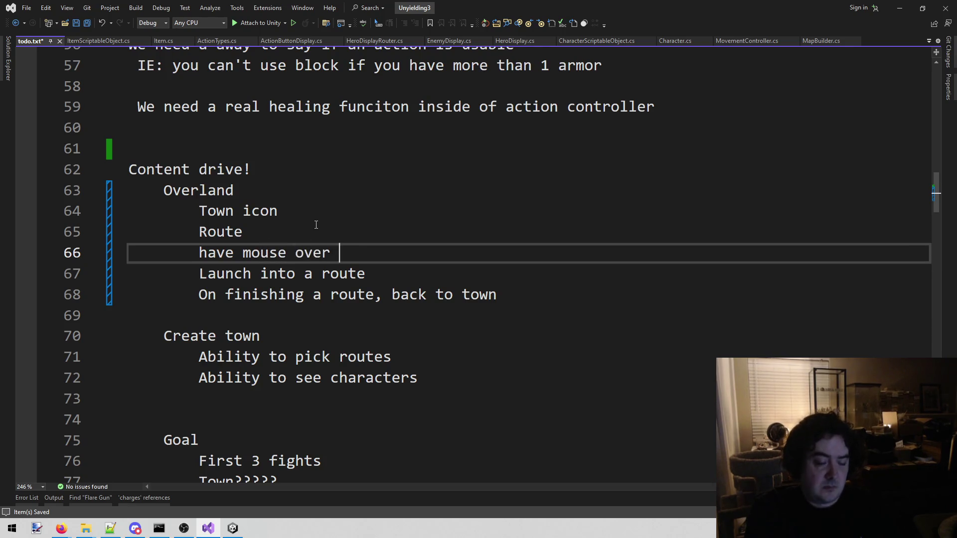
{"action": "type", "text": "for route"}
{"action": "key", "text": "ctrl+s"}
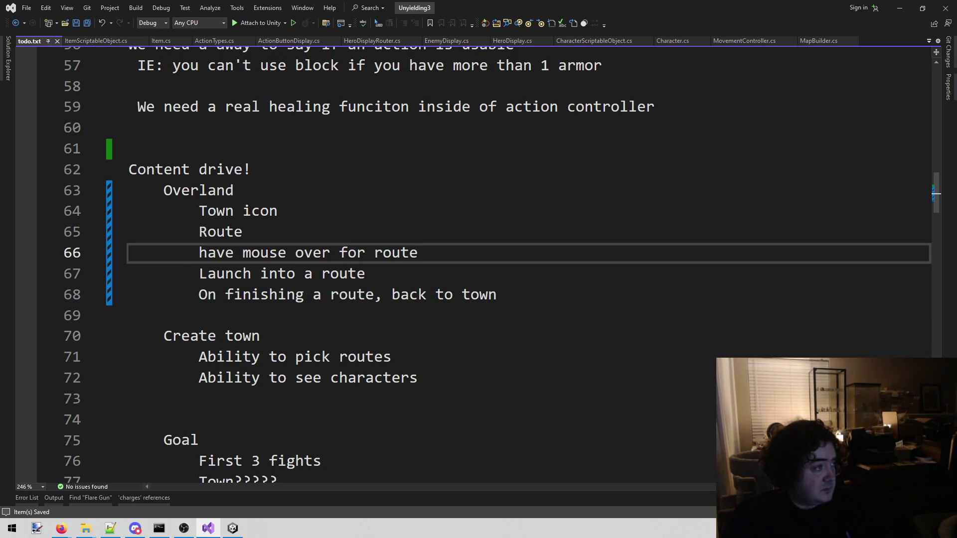
{"action": "key", "text": "alt+Tab"}
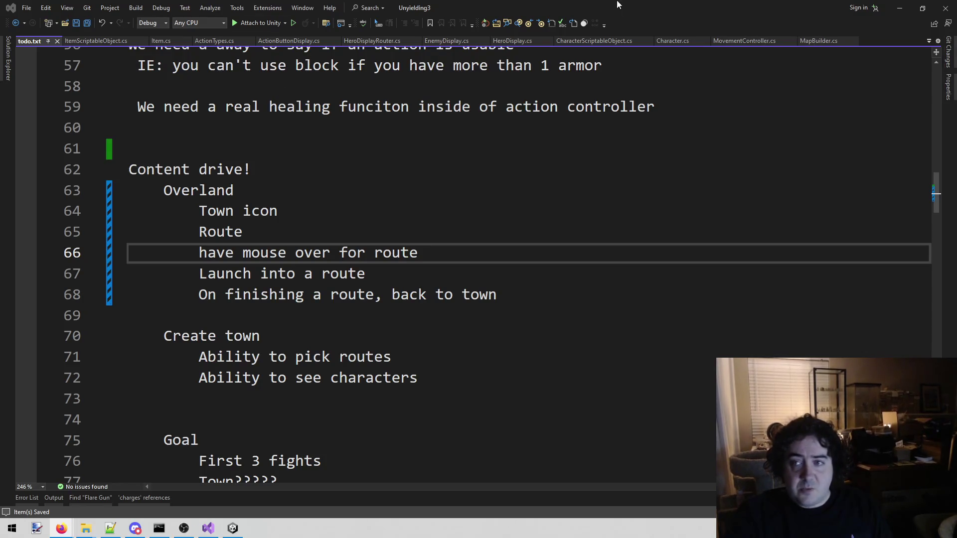
- Minimize Visual Studio, peek at display settings from the desktop menu, then dismiss the menu
{"action": "left_click", "coordinate": [901, 7]}
{"action": "right_click", "coordinate": [453, 166]}
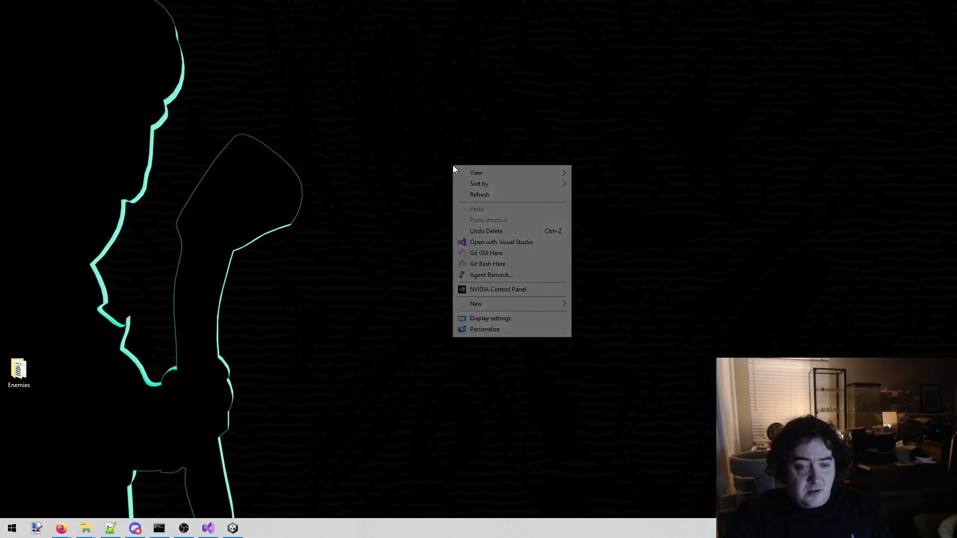
{"action": "left_click", "coordinate": [517, 318]}
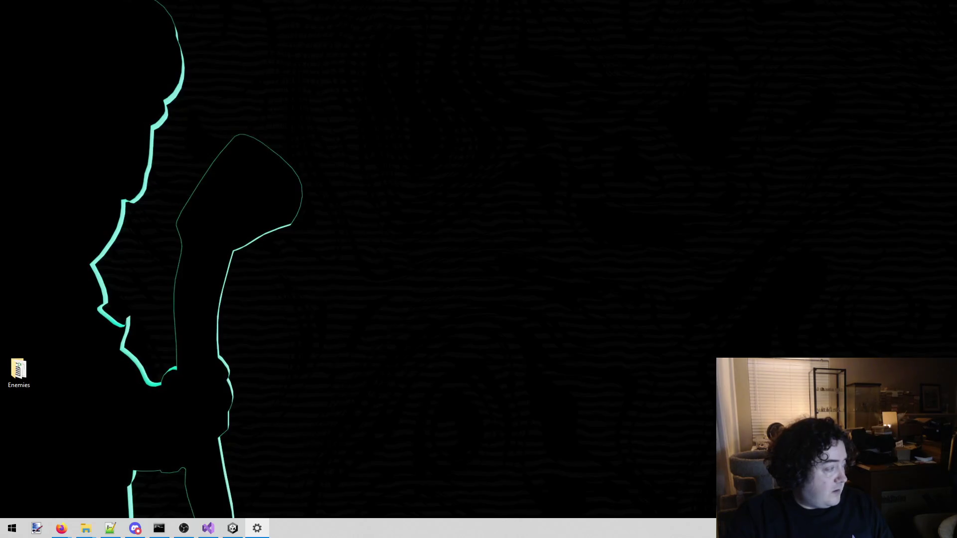
{"action": "right_click", "coordinate": [420, 253]}
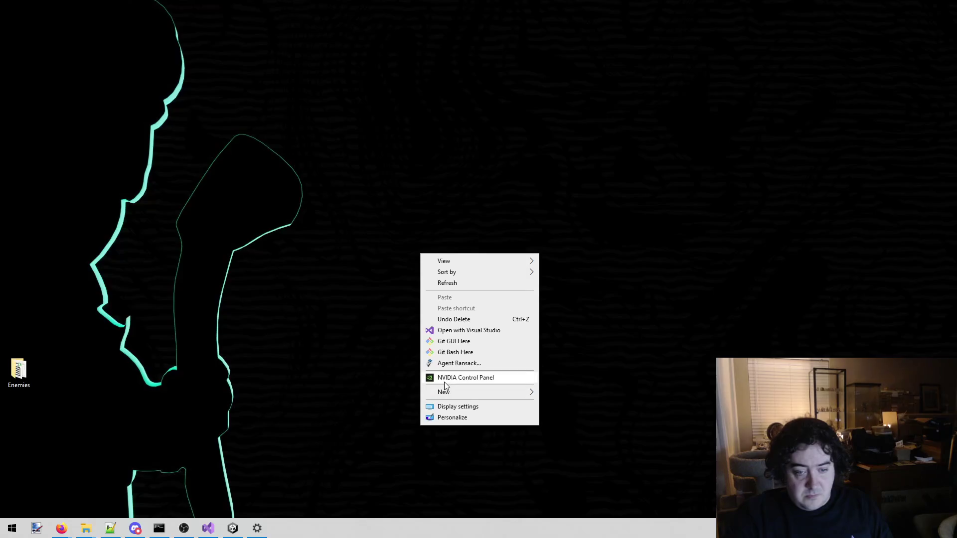
{"action": "key", "text": "Escape"}
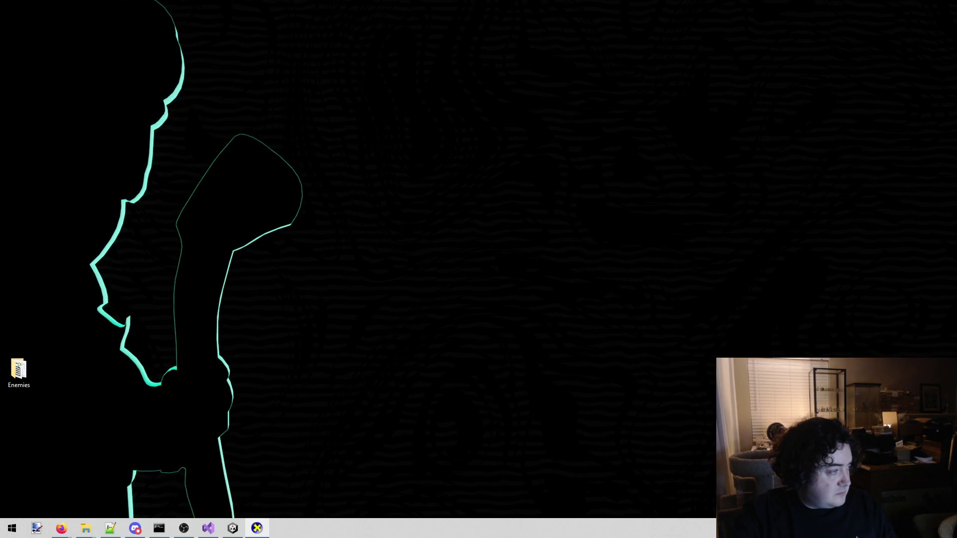
{"action": "left_click", "coordinate": [232, 531]}
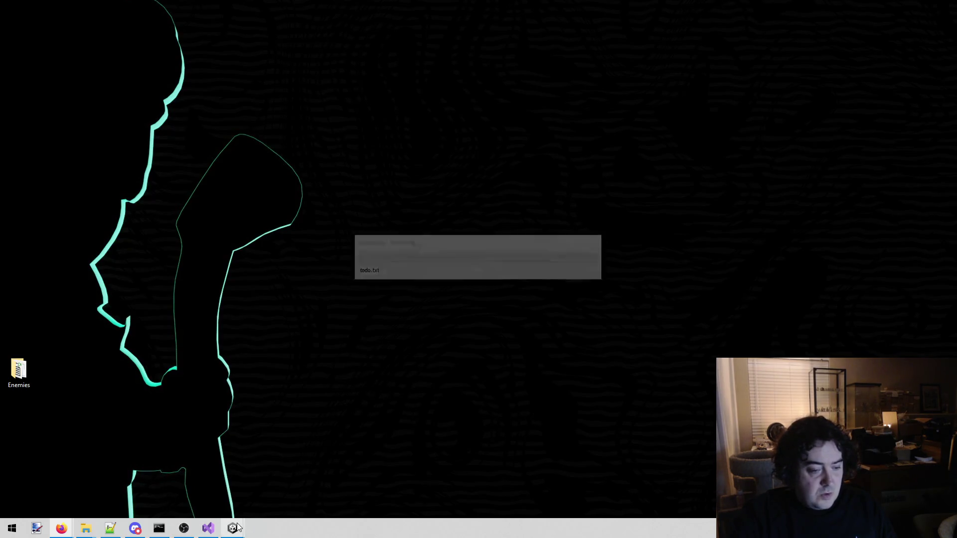
- Maximize the Unity editor and switch to the Hand tool (Q) for panning
{"action": "double_click", "coordinate": [218, 23]}
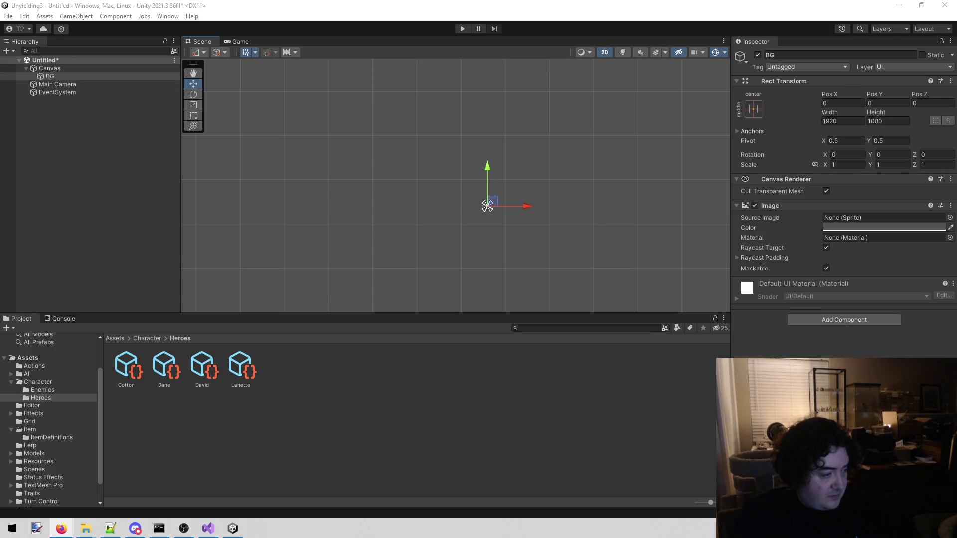
{"action": "key", "text": "q"}
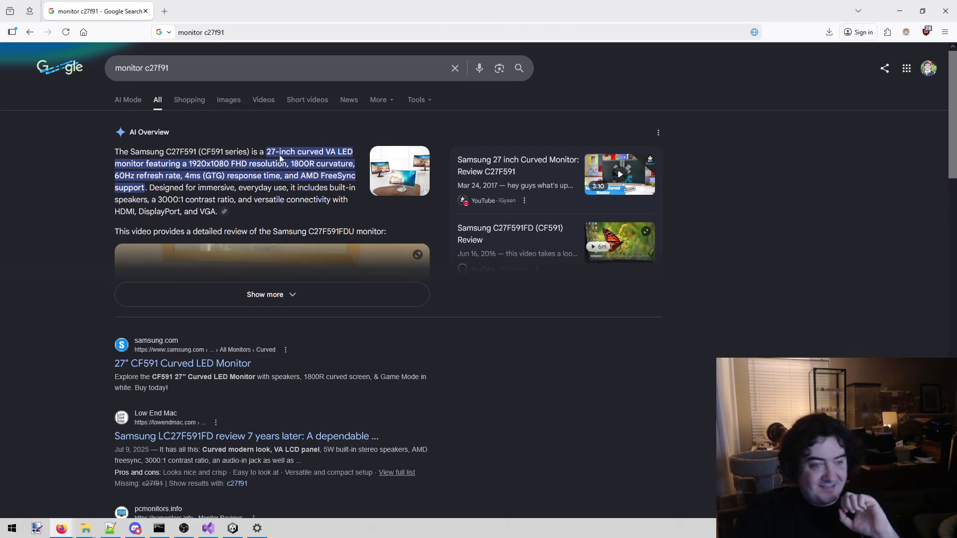
{"action": "mouse_move", "coordinate": [289, 150]}
{"action": "left_mouse_down"}
{"action": "mouse_move", "coordinate": [120, 152]}
{"action": "mouse_move", "coordinate": [337, 155]}
{"action": "left_mouse_up"}
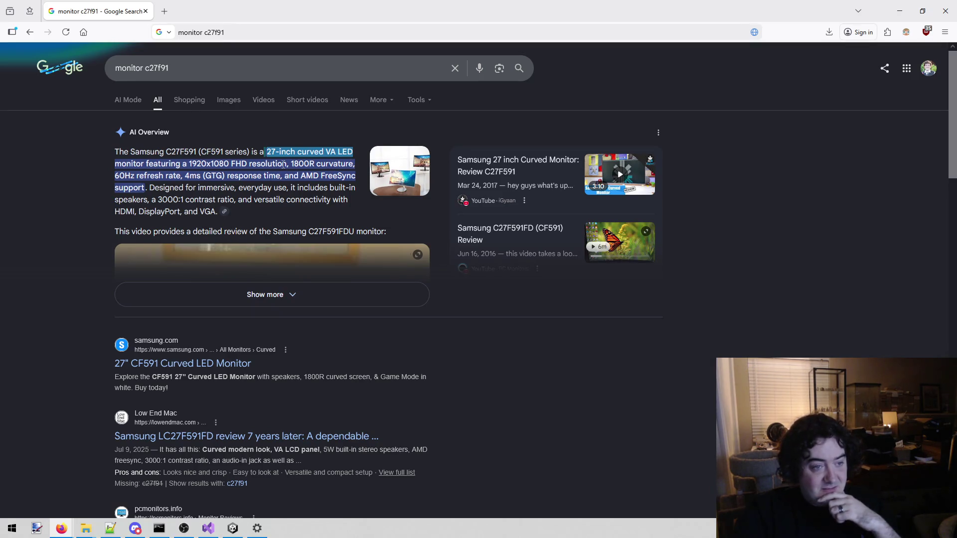
{"action": "key", "text": "alt+Tab"}
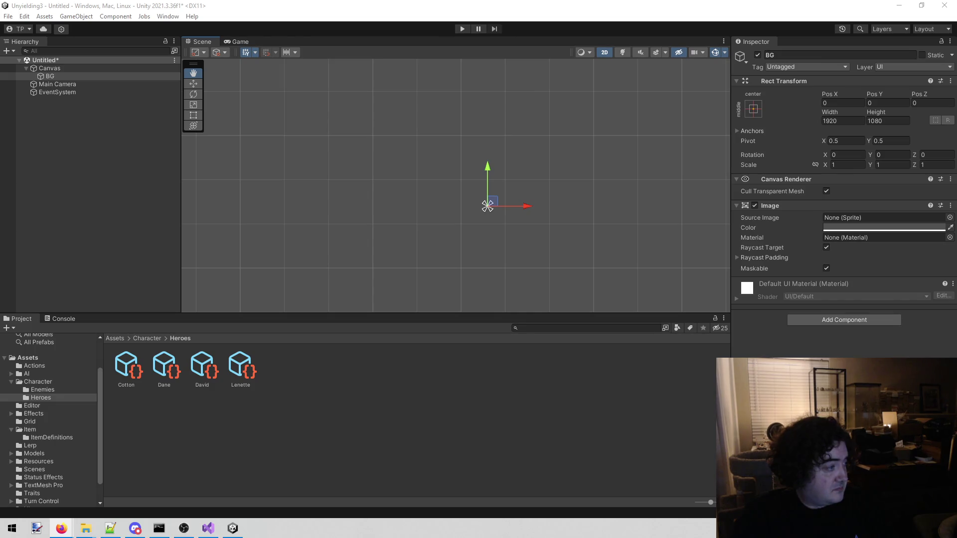
- Bring Visual Studio's todo.txt in front of the Unity editor
{"action": "left_click", "coordinate": [219, 529]}
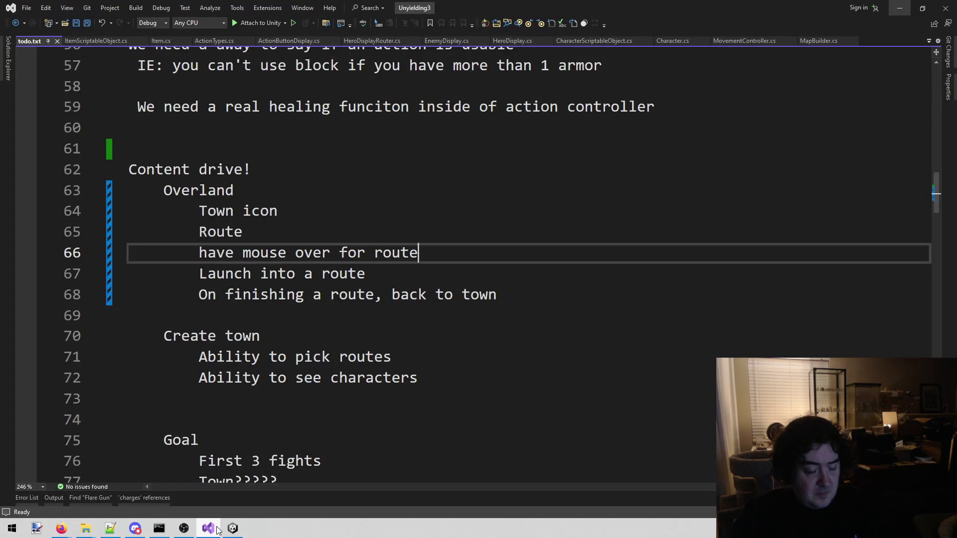
- Rename the 'Create town' heading to 'Town'
{"action": "mouse_move", "coordinate": [232, 528]}
{"action": "left_click", "coordinate": [431, 331]}
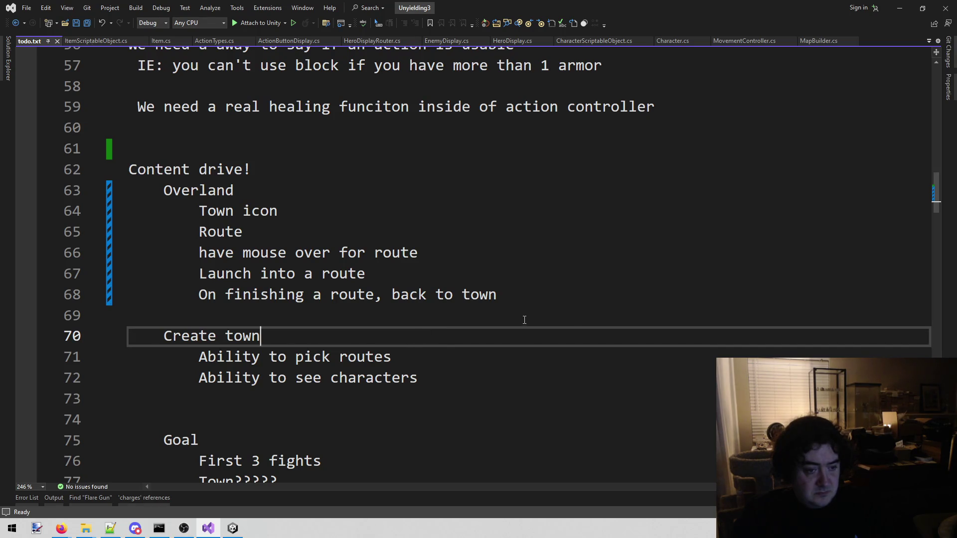
{"action": "double_click", "coordinate": [213, 329]}
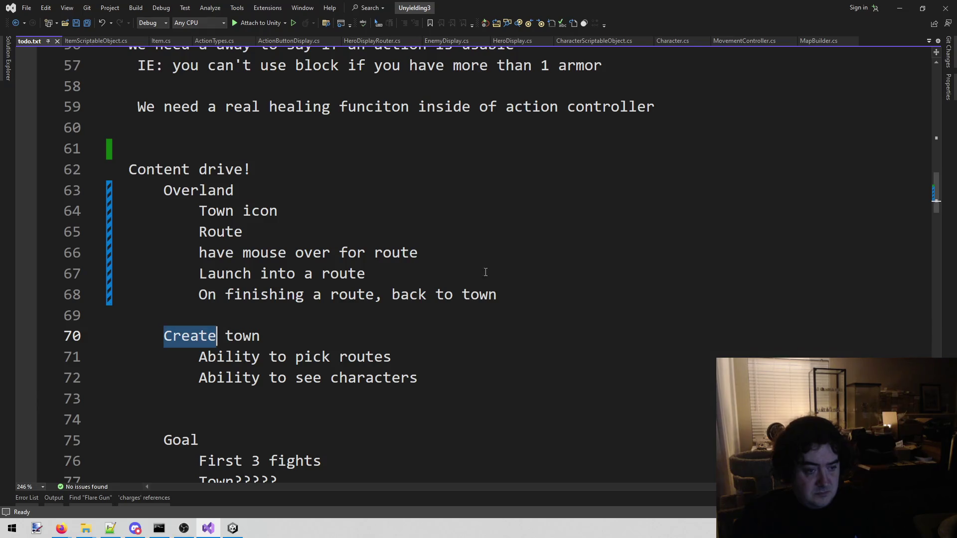
{"action": "key", "text": "BackSpace"}
{"action": "key", "text": "Right"}
{"action": "key", "text": "BackSpace"}
{"action": "key", "text": "shift+Right"}
{"action": "type", "text": "T"}
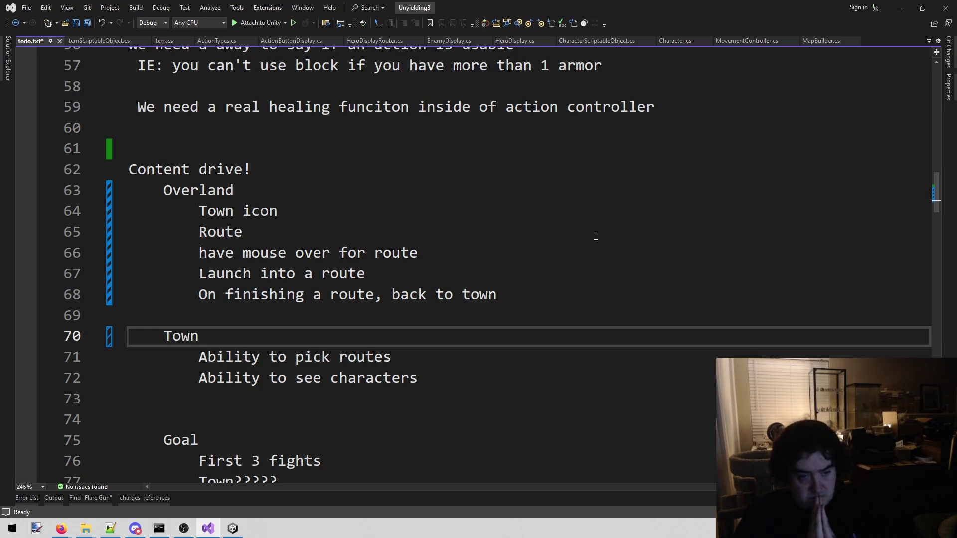
- Add 'Exit Town' below 'Ability to see characters' and save todo.txt
{"action": "key", "text": "Down"}
{"action": "key", "text": "Down"}
{"action": "key", "text": "End"}
{"action": "key", "text": "Return"}
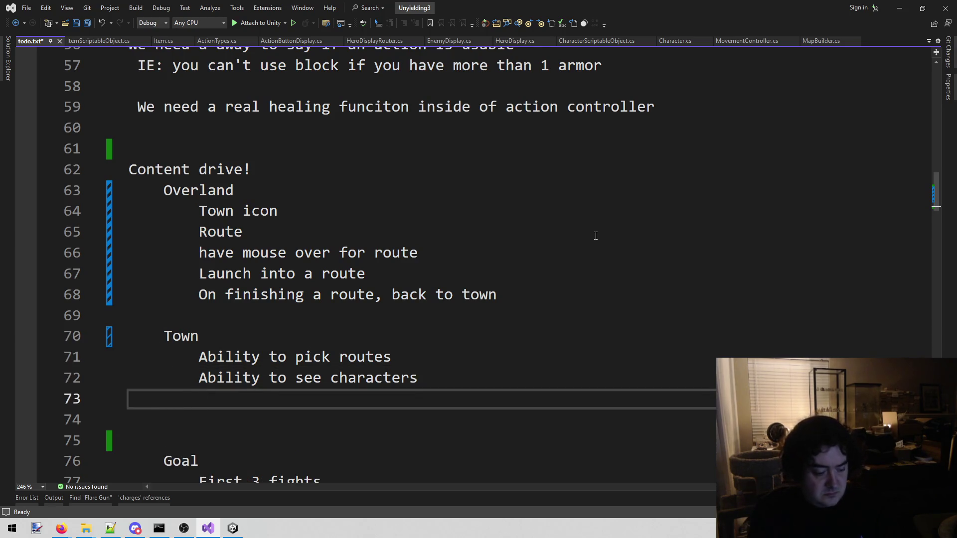
{"action": "scroll", "coordinate": [596, 236], "scroll_direction": "down", "scroll_amount": 2}
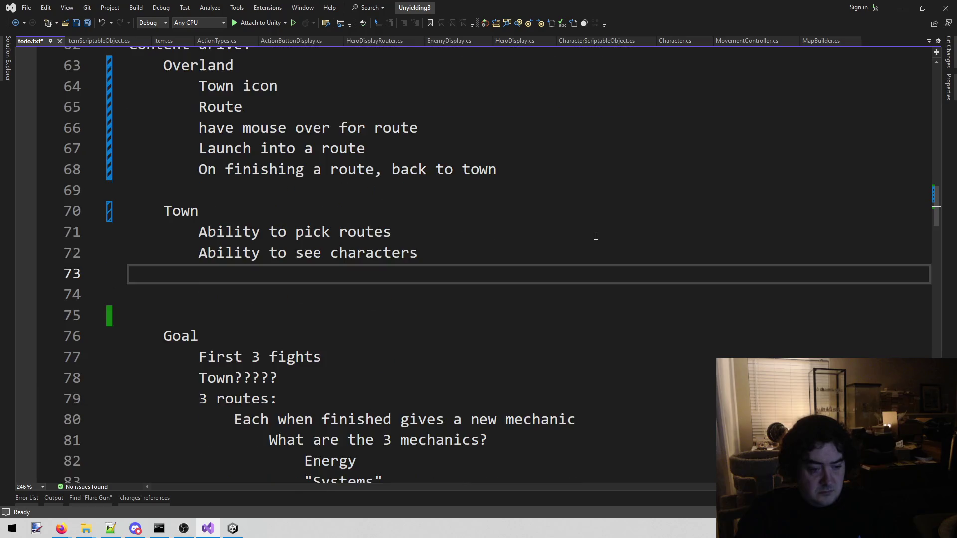
{"action": "scroll", "coordinate": [596, 236], "scroll_direction": "up", "scroll_amount": 1}
{"action": "type", "text": "Exit Town"}
{"action": "key", "text": "ctrl+s"}
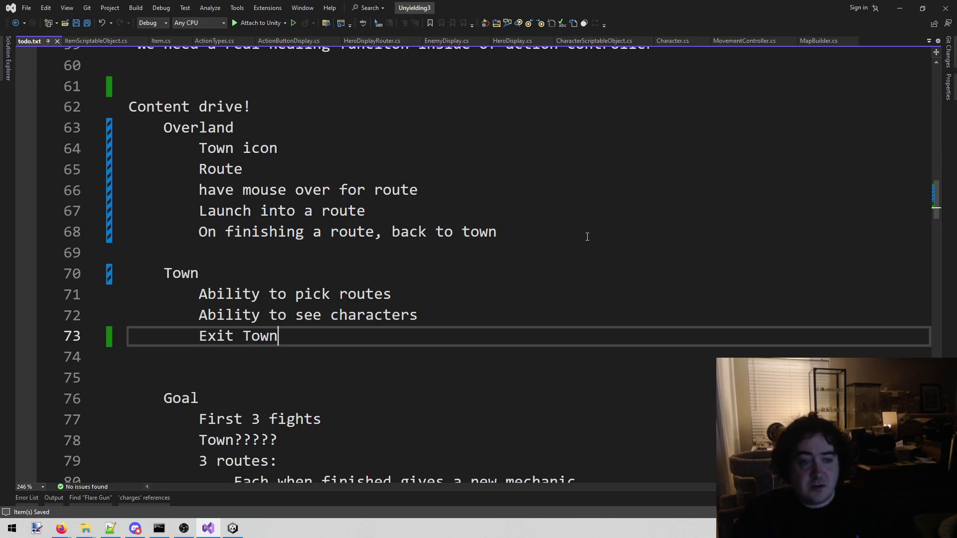
{"action": "left_click", "coordinate": [587, 236]}
- Save the untitled Unity scene as 'Town' in the Assets/Scenes folder
{"action": "left_click", "coordinate": [909, 5]}
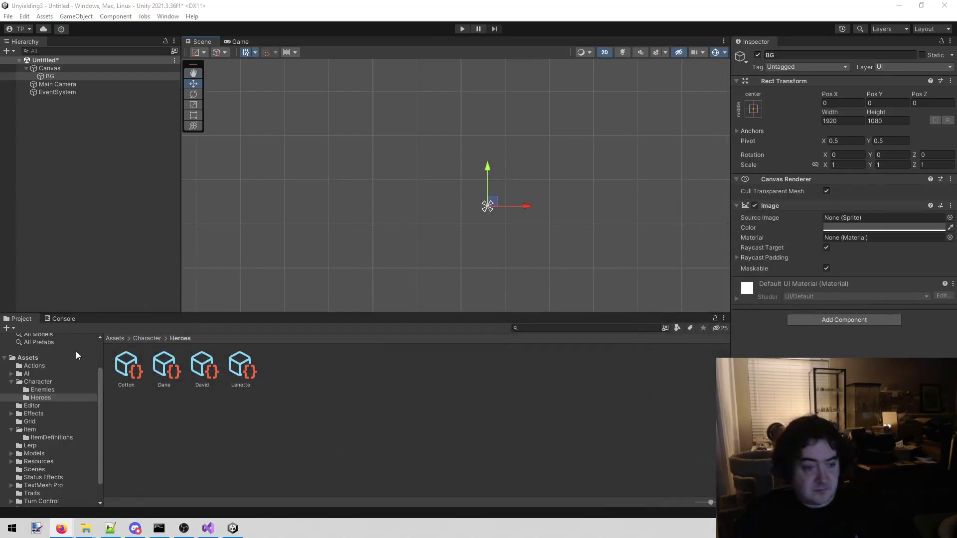
{"action": "left_click", "coordinate": [177, 448]}
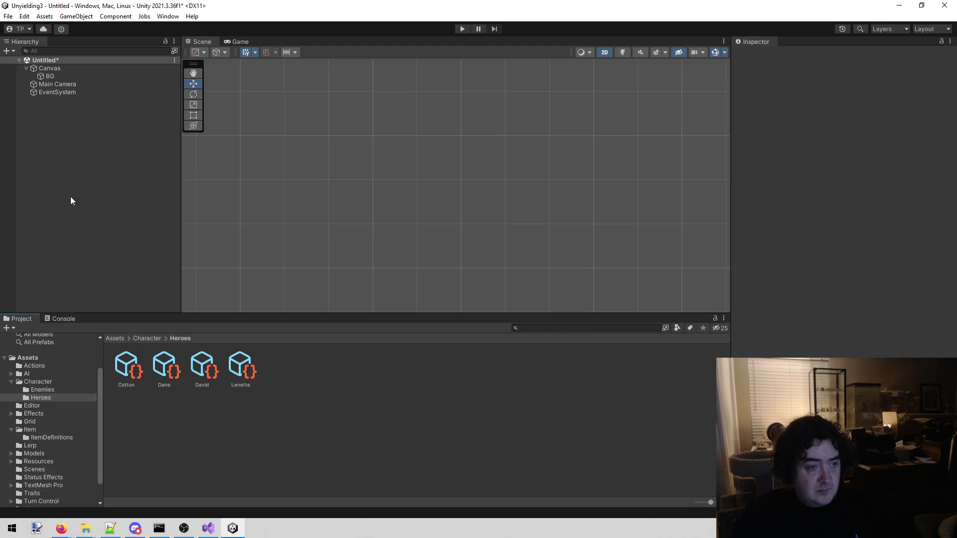
{"action": "left_click", "coordinate": [125, 159]}
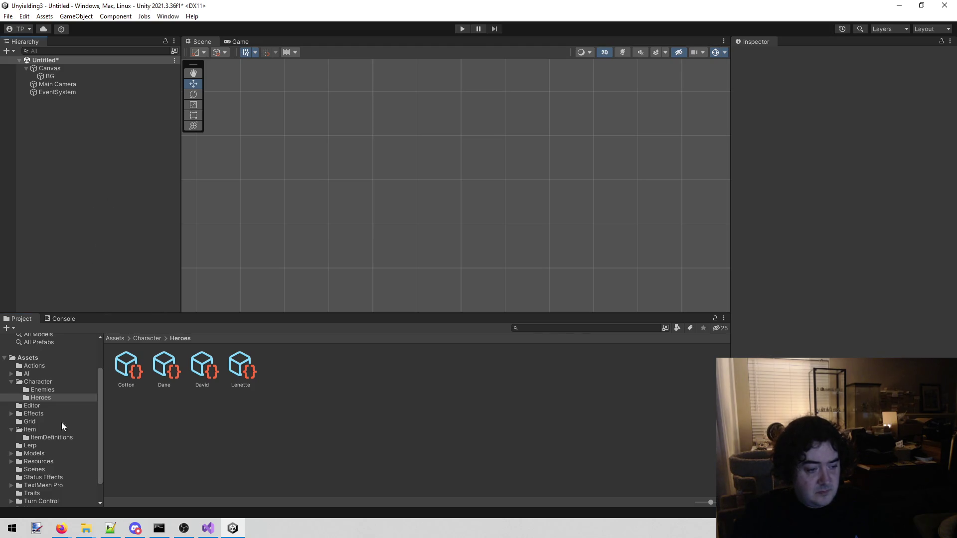
{"action": "key", "text": "ctrl+s"}
{"action": "scroll", "coordinate": [183, 159], "scroll_direction": "down", "scroll_amount": 2}
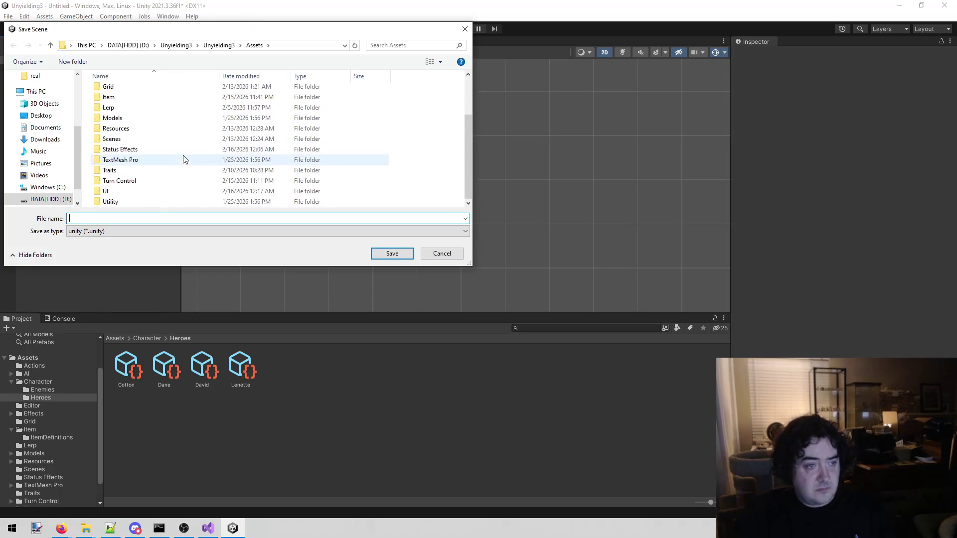
{"action": "left_click", "coordinate": [169, 142]}
{"action": "double_click", "coordinate": [169, 142]}
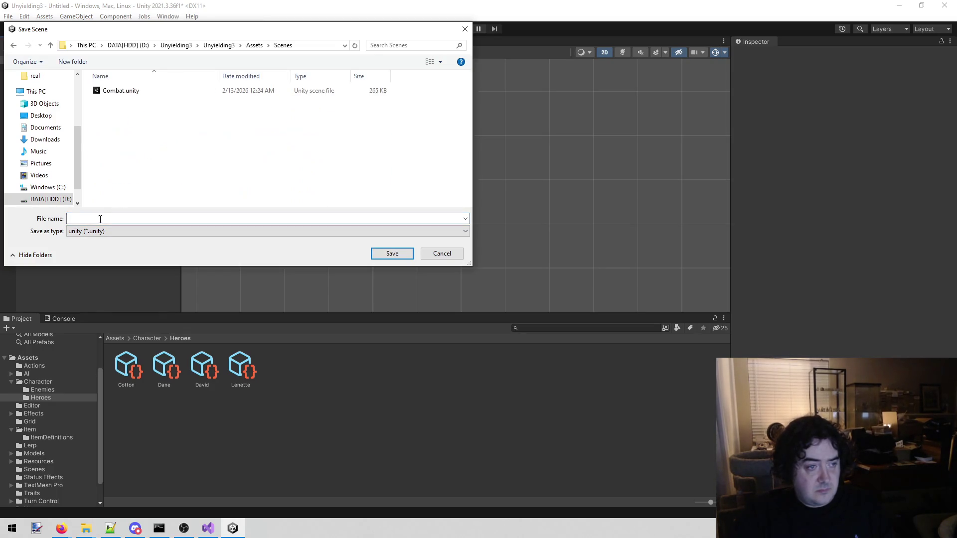
{"action": "type", "text": "Towm"}
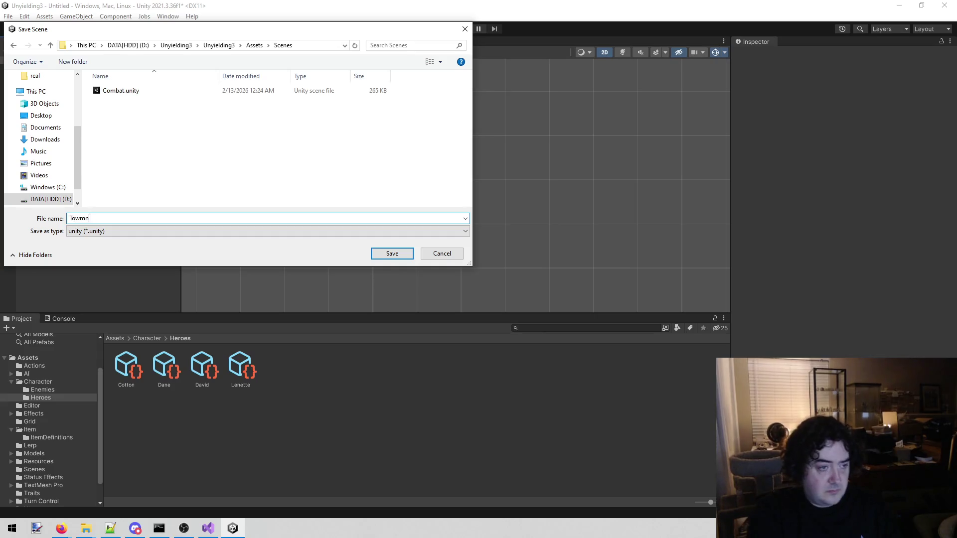
{"action": "key", "text": "BackSpace"}
{"action": "type", "text": "n"}
{"action": "left_click", "coordinate": [396, 253]}
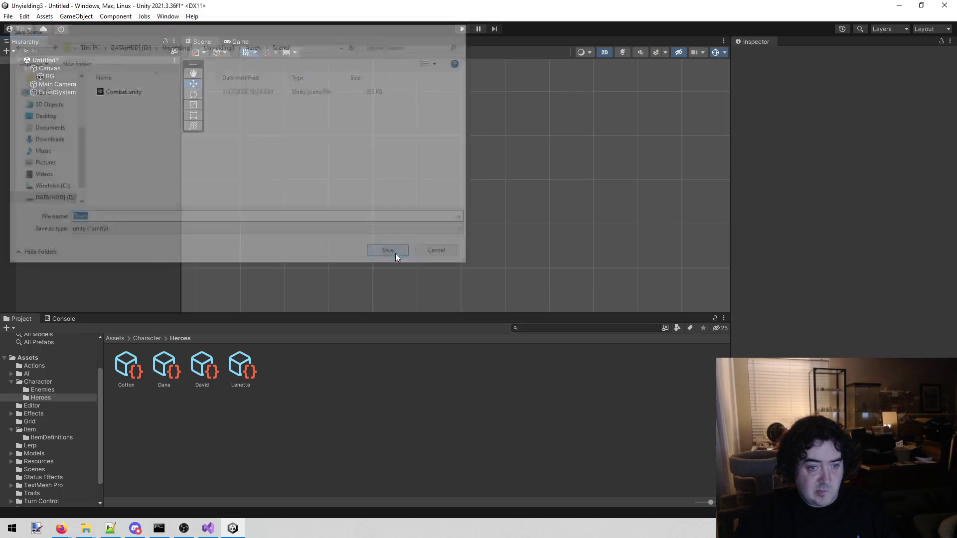
- Pan the scene view to frame the canvas, then return to todo.txt
{"action": "mouse_move", "coordinate": [404, 207]}
{"action": "left_mouse_down"}
{"action": "mouse_move", "coordinate": [372, 135]}
{"action": "mouse_move", "coordinate": [341, 133]}
{"action": "left_mouse_up"}
{"action": "scroll", "coordinate": [341, 133], "scroll_direction": "up", "scroll_amount": 2}
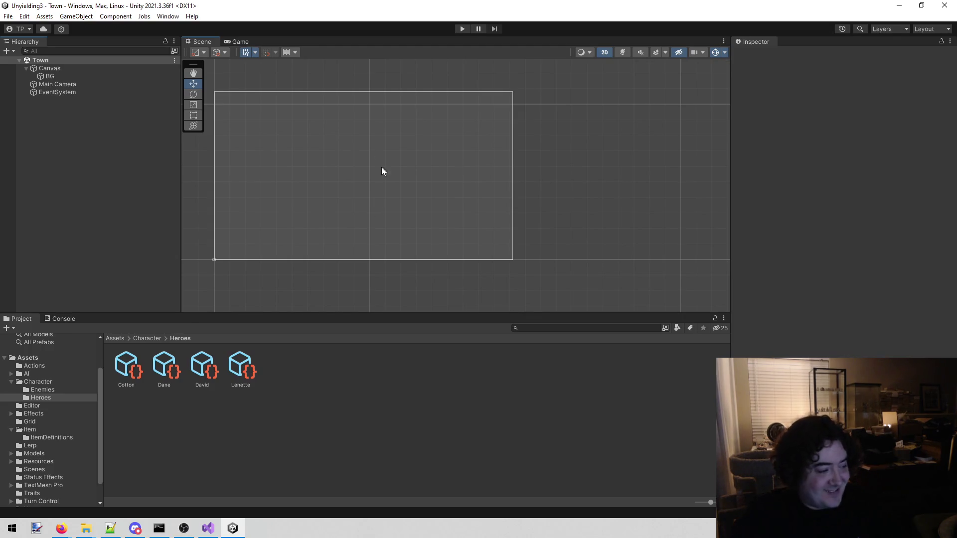
{"action": "left_click", "coordinate": [208, 529]}
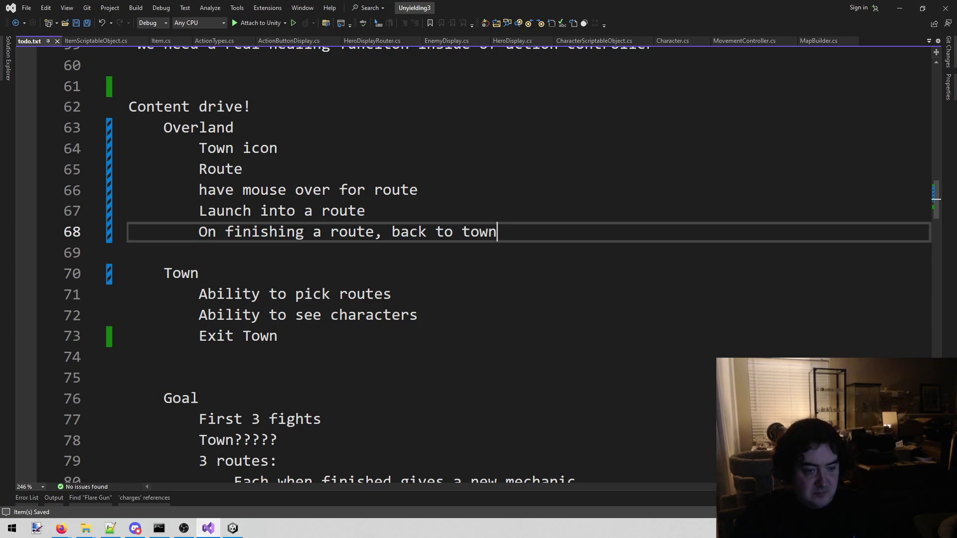
- Replace 'Exit Town' with an indented 'Ability to modify characters' line and save
{"action": "triple_click", "coordinate": [245, 333]}
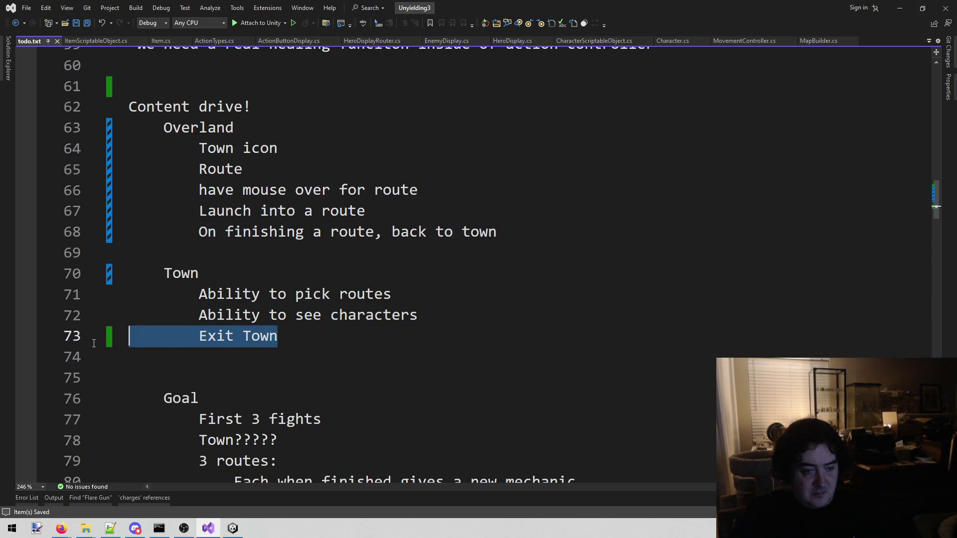
{"action": "key", "text": "BackSpace"}
{"action": "key", "text": "BackSpace"}
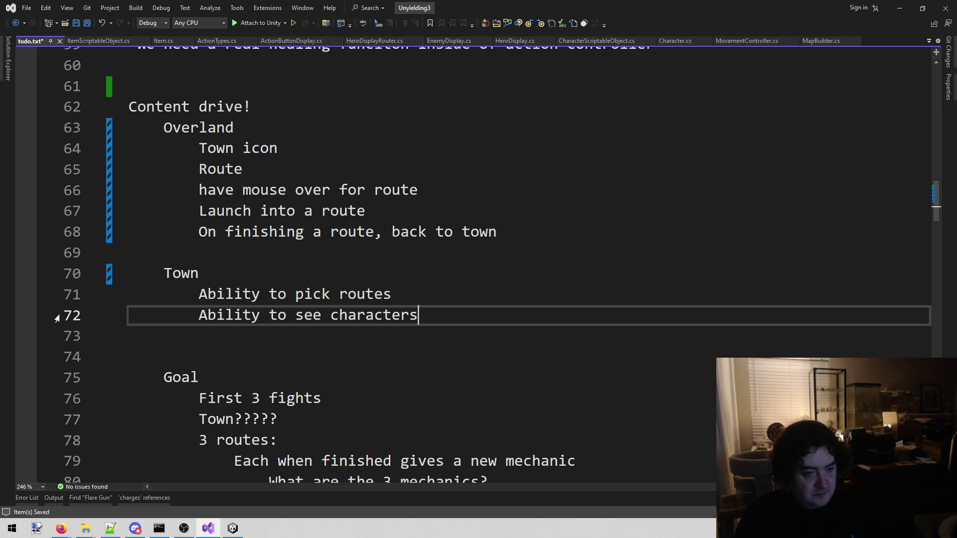
{"action": "key", "text": "Return"}
{"action": "key", "text": "Tab"}
{"action": "type", "text": "Ability to m"}
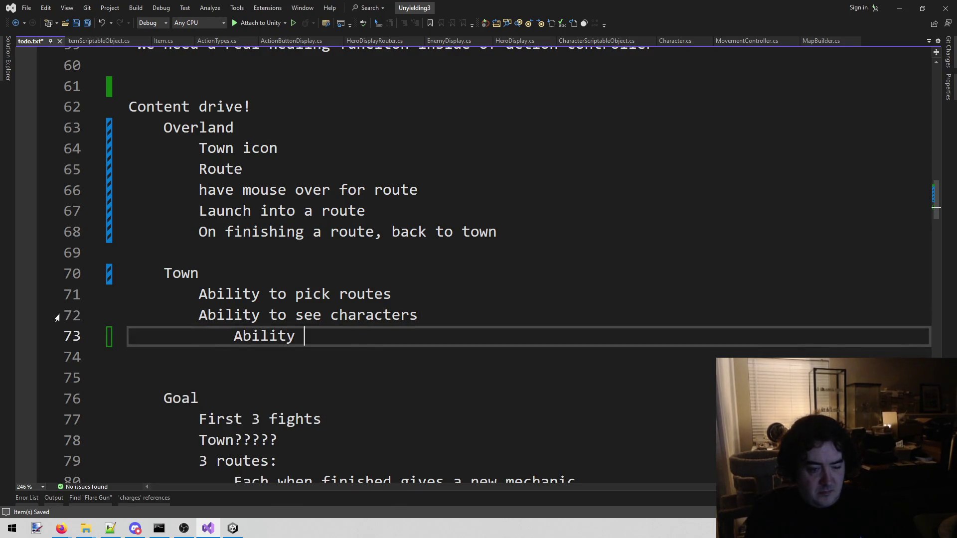
{"action": "type", "text": "odify char"}
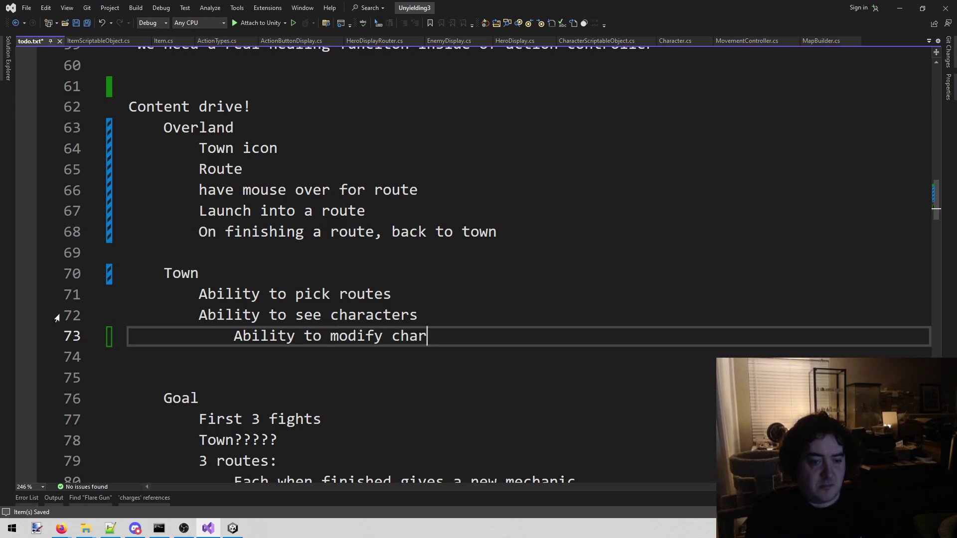
{"action": "type", "text": "acers"}
{"action": "key", "text": "ctrl+s"}
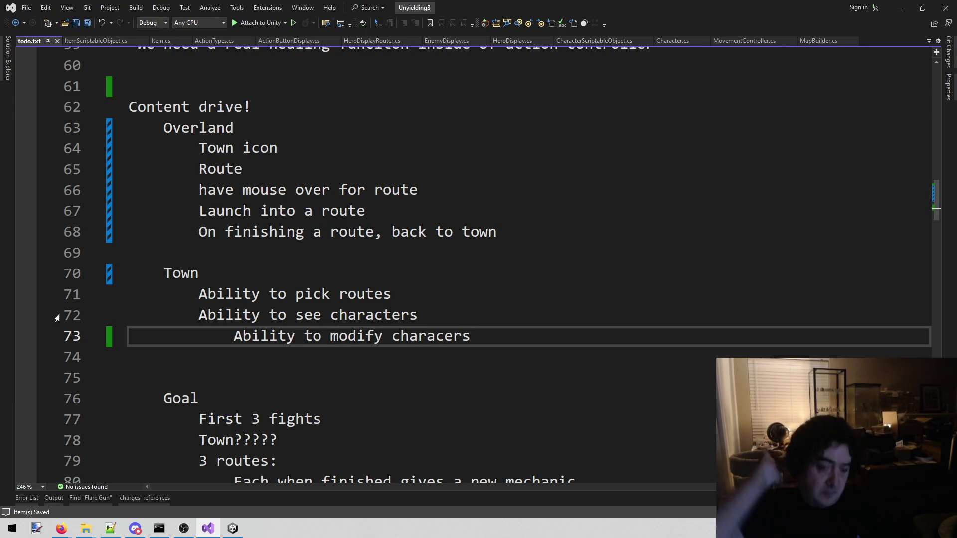
- Fix the typo so the line reads 'characters'
{"action": "key", "text": "Left"}
{"action": "key", "text": "Left"}
{"action": "key", "text": "Left"}
{"action": "type", "text": "t"}
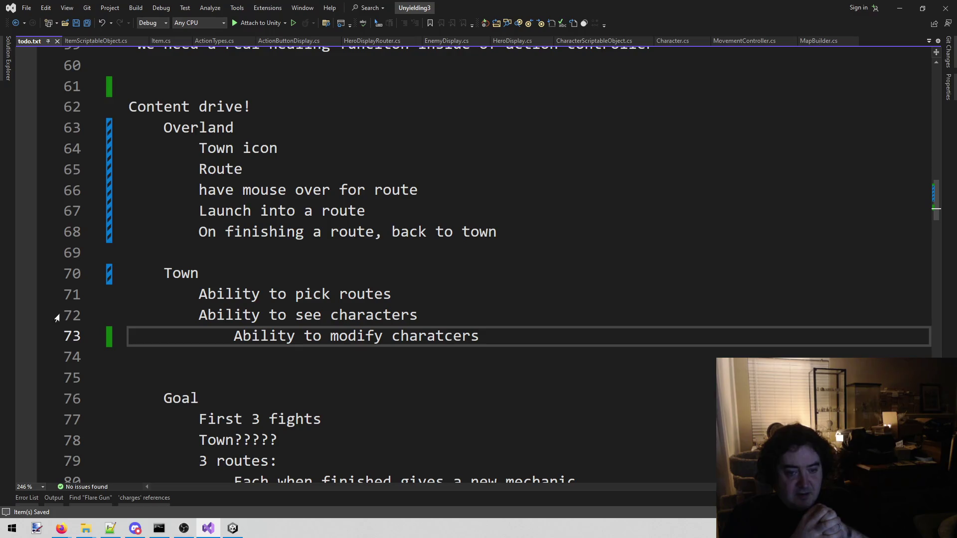
{"action": "key", "text": "BackSpace"}
{"action": "key", "text": "Right"}
{"action": "type", "text": "t"}
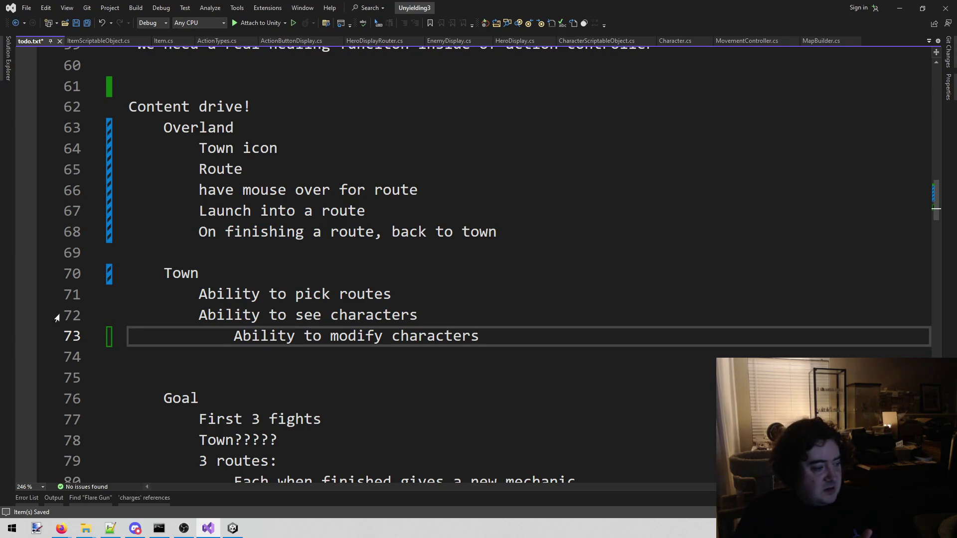
- Save, then replace the two ability lines with a 'Character Screen:' heading
{"action": "left_click", "coordinate": [592, 314]}
{"action": "key", "text": "ctrl+s"}
{"action": "left_click", "coordinate": [573, 329]}
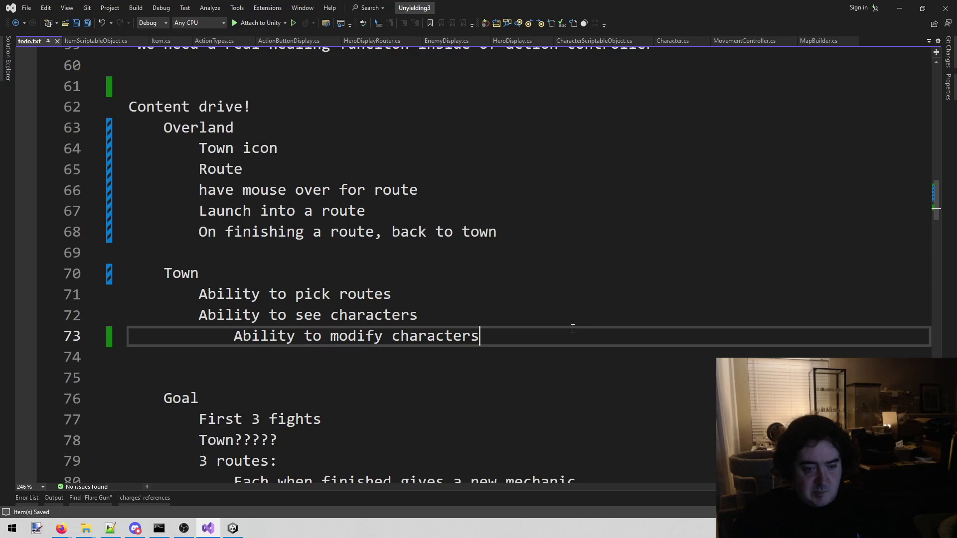
{"action": "key", "text": "Return"}
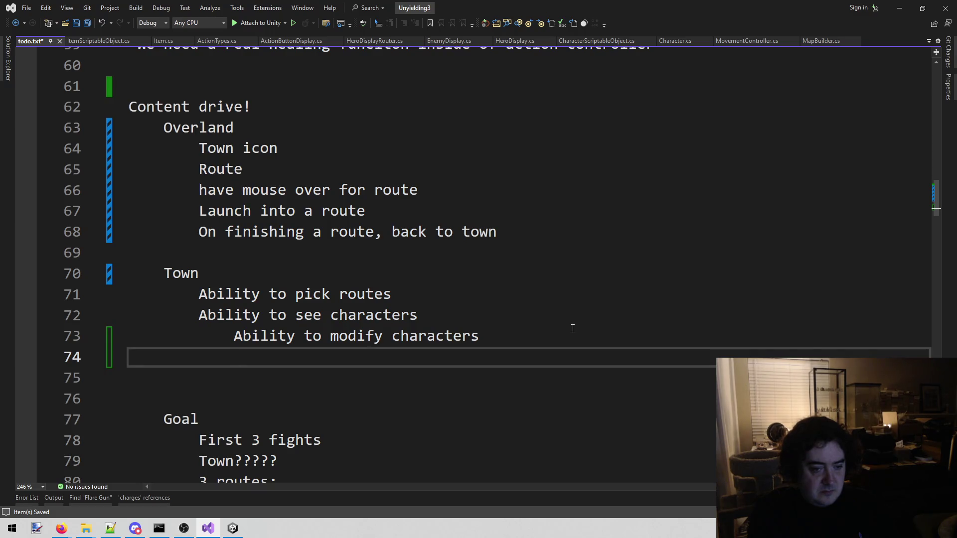
{"action": "key", "text": "Up"}
{"action": "key", "text": "End"}
{"action": "key", "text": "shift+Home"}
{"action": "key", "text": "shift+Up"}
{"action": "key", "text": "shift+Home"}
{"action": "key", "text": "BackSpace"}
{"action": "type", "text": "Sh"}
{"action": "key", "text": "BackSpace"}
{"action": "key", "text": "BackSpace"}
{"action": "type", "text": "Character Screen:"}
- List indented stats HP, Armor, Move, Evasion and Magic defense under Character Screen
{"action": "key", "text": "Return"}
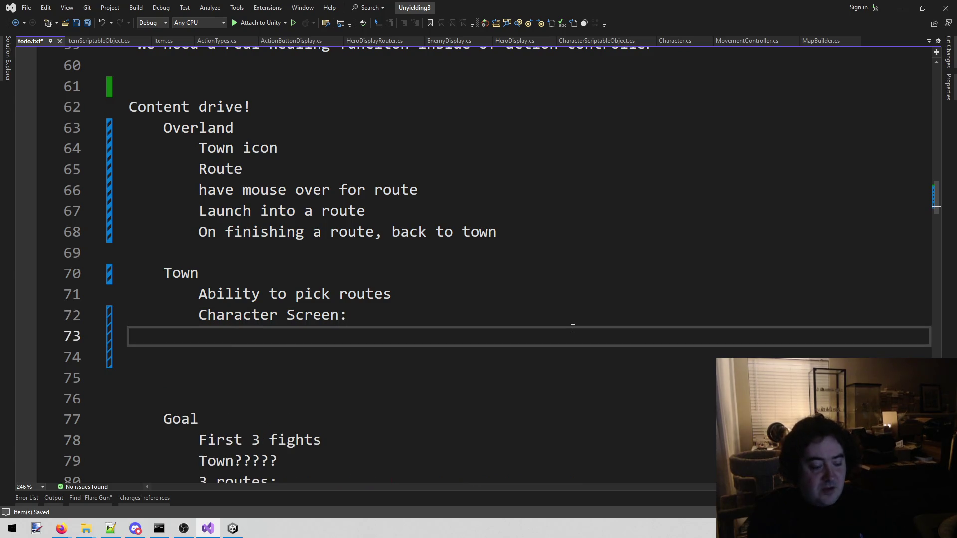
{"action": "key", "text": "Tab"}
{"action": "type", "text": "HP"}
{"action": "key", "text": "Return"}
{"action": "type", "text": "Armor"}
{"action": "key", "text": "Return"}
{"action": "type", "text": "Move"}
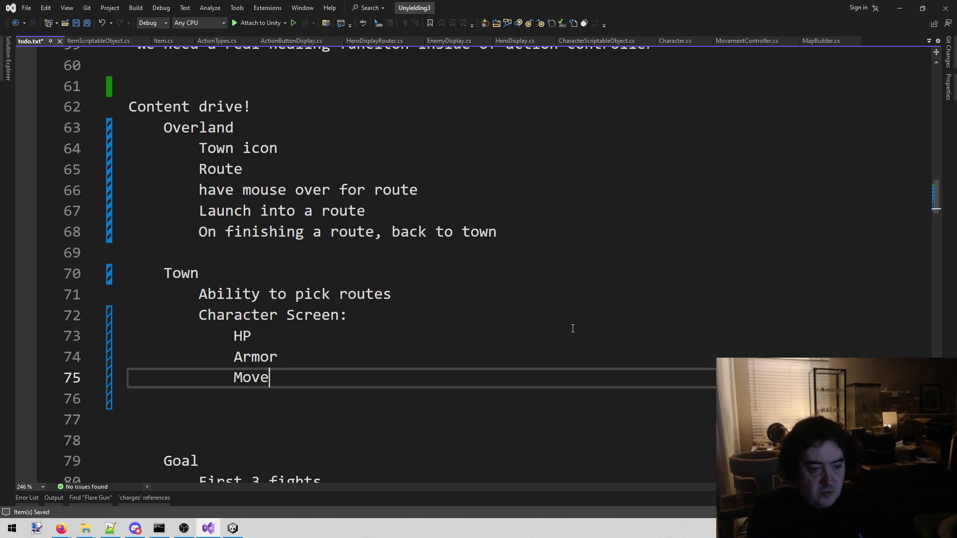
{"action": "key", "text": "Return"}
{"action": "type", "text": "Evas io"}
{"action": "key", "text": "BackSpace"}
{"action": "key", "text": "BackSpace"}
{"action": "key", "text": "BackSpace"}
{"action": "type", "text": "ion"}
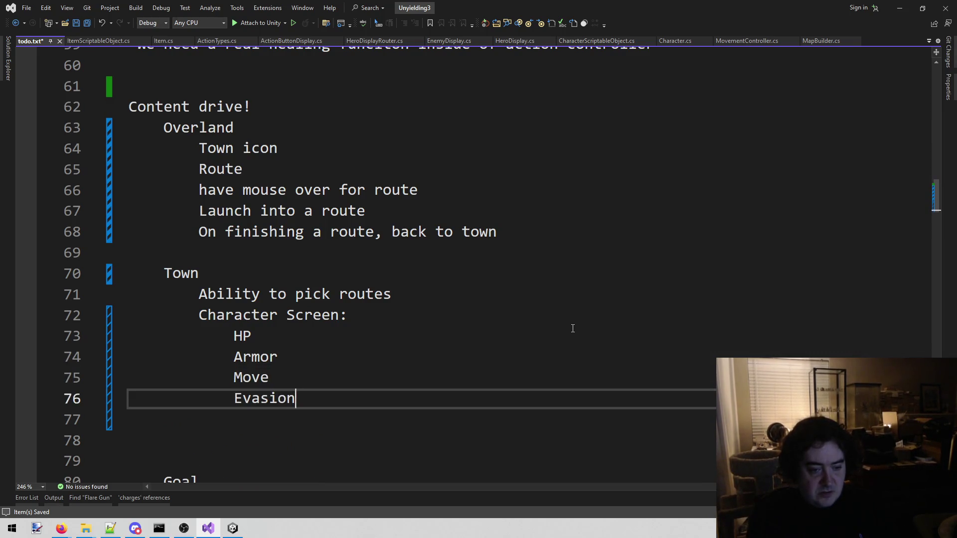
{"action": "key", "text": "Return"}
{"action": "type", "text": "Magic defense"}
{"action": "key", "text": "Return"}
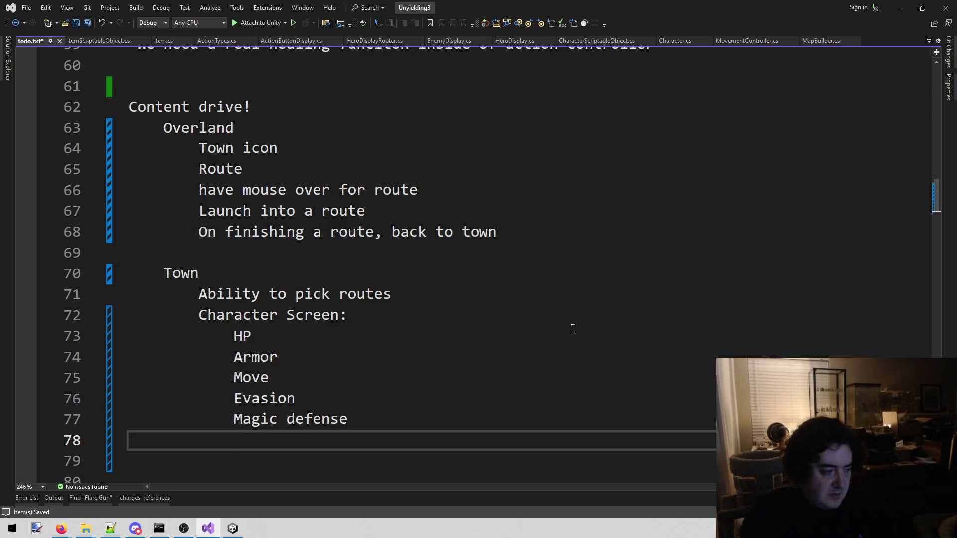
{"action": "scroll", "coordinate": [469, 356], "scroll_direction": "down", "scroll_amount": 1}
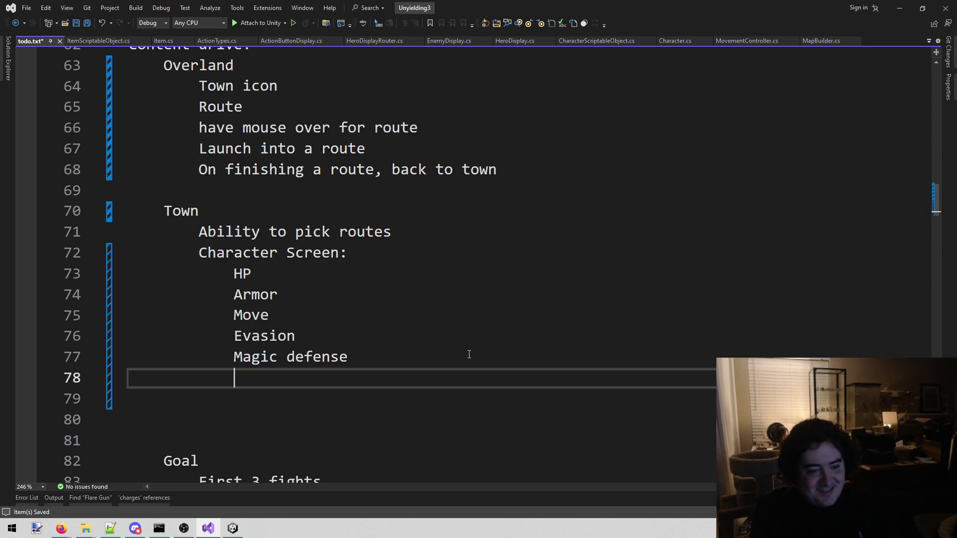
{"action": "key", "text": "Return"}
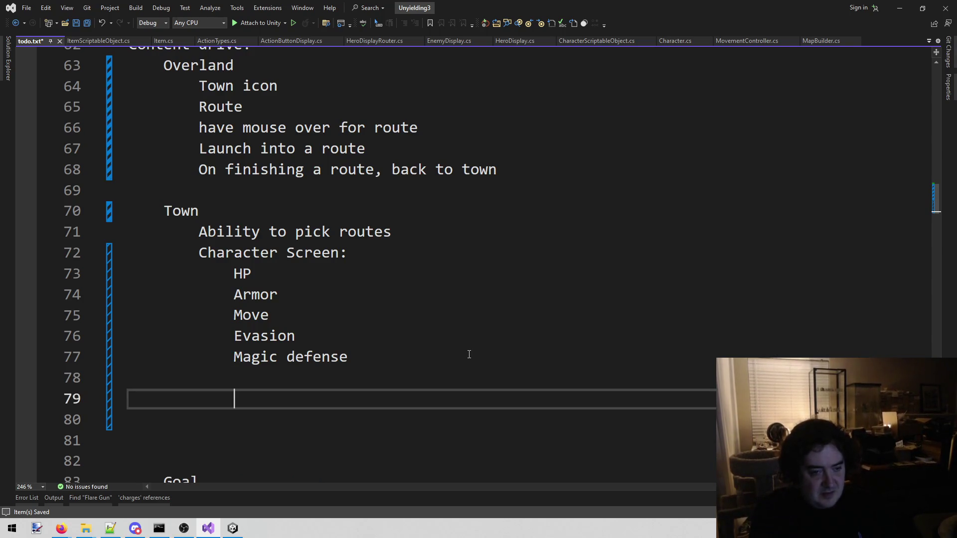
- Append 'Portrait' and 'name' to the Character Screen stat list
{"action": "mouse_move", "coordinate": [412, 367]}
{"action": "left_mouse_down"}
{"action": "mouse_move", "coordinate": [248, 316]}
{"action": "mouse_move", "coordinate": [239, 275]}
{"action": "left_mouse_up"}
{"action": "left_click", "coordinate": [344, 375]}
{"action": "left_click", "coordinate": [299, 397]}
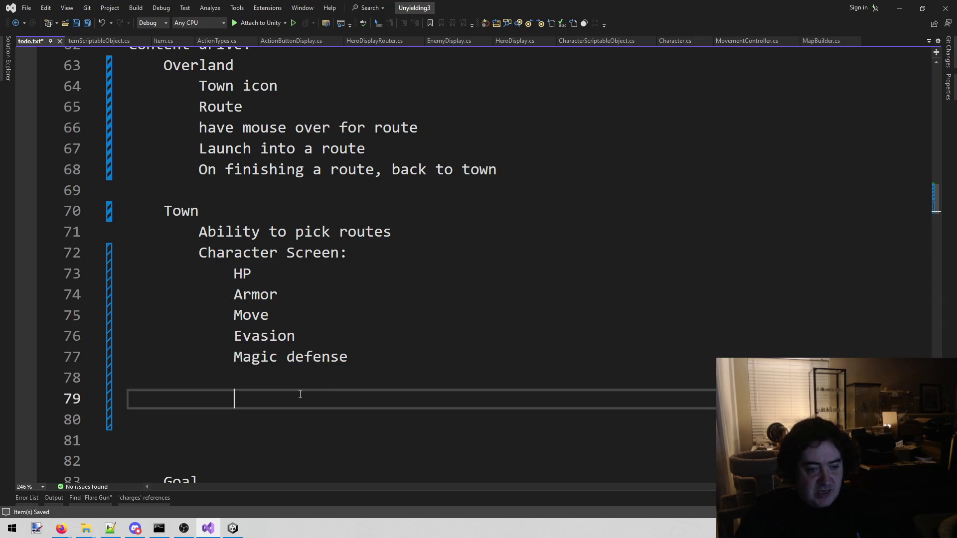
{"action": "left_click", "coordinate": [330, 357]}
{"action": "left_click", "coordinate": [276, 386]}
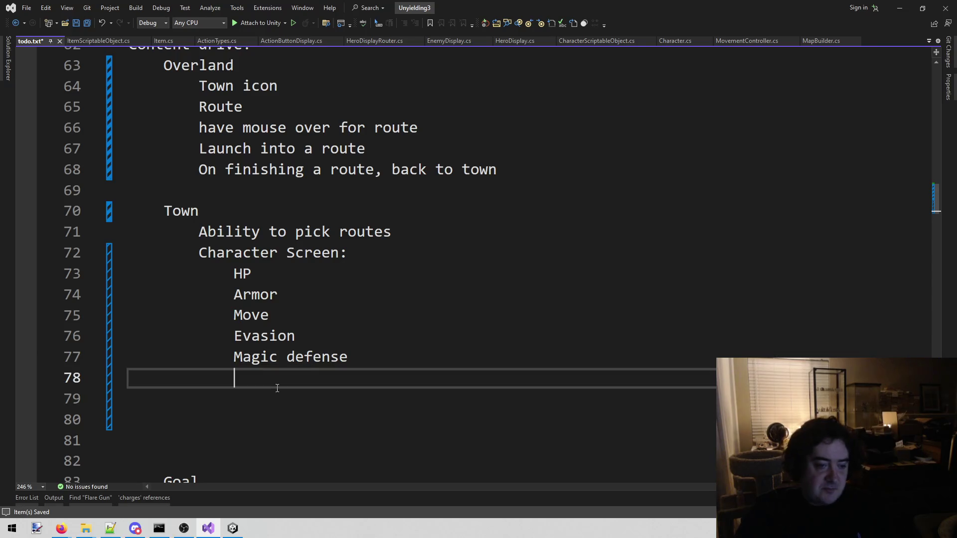
{"action": "type", "text": "Portrait"}
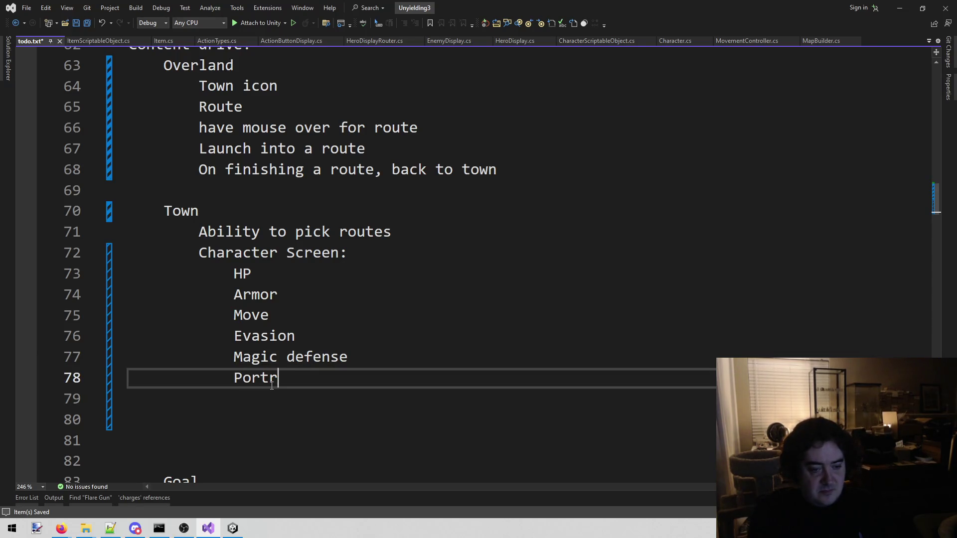
{"action": "key", "text": "Return"}
{"action": "type", "text": "name"}
{"action": "key", "text": "Return"}
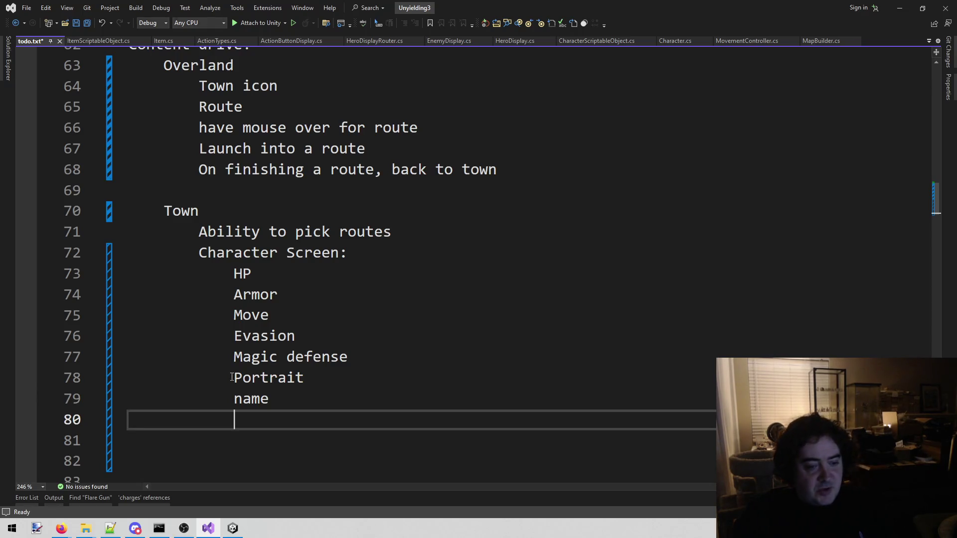
{"action": "left_click_drag", "start_coordinate": [229, 378], "coordinate": [308, 377]}
{"action": "left_click", "coordinate": [323, 402]}
{"action": "left_click", "coordinate": [302, 440]}
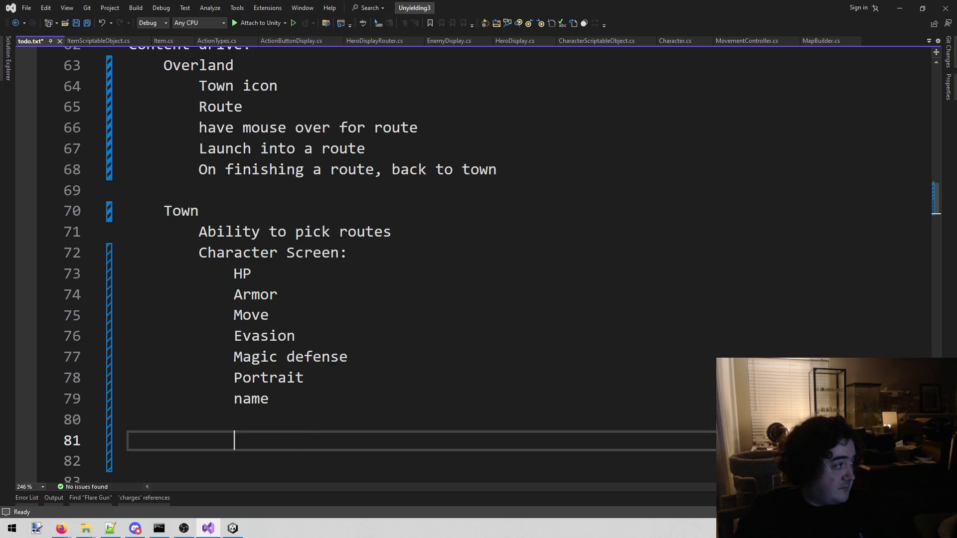
- Briefly check the browser, then return to todo.txt below the stat list
{"action": "key", "text": "alt+Tab"}
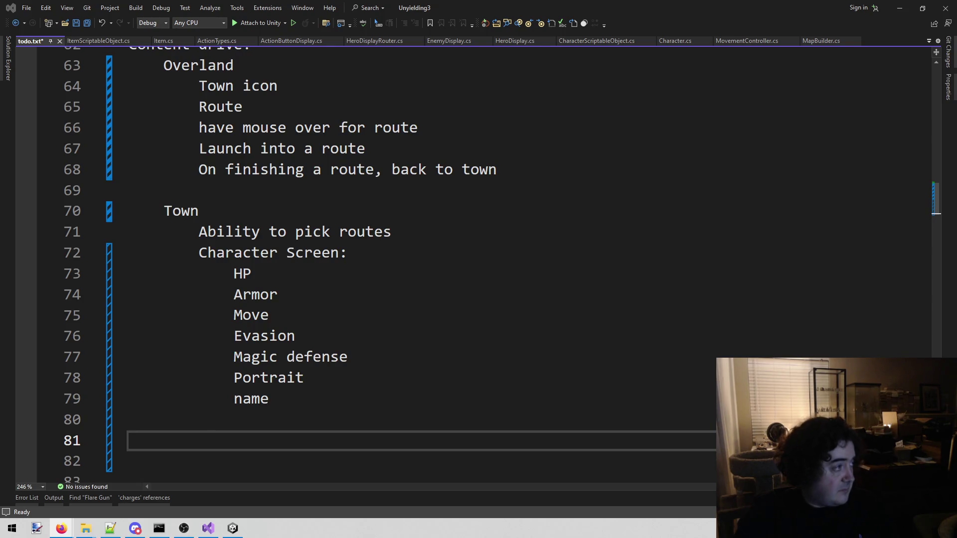
{"action": "left_click", "coordinate": [412, 438]}
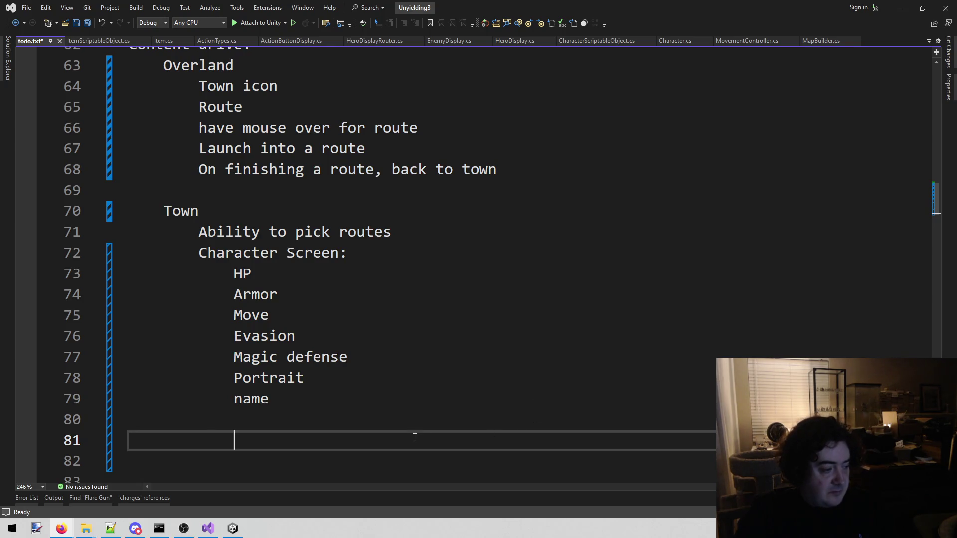
{"action": "left_click", "coordinate": [350, 418]}
{"action": "left_click", "coordinate": [324, 436]}
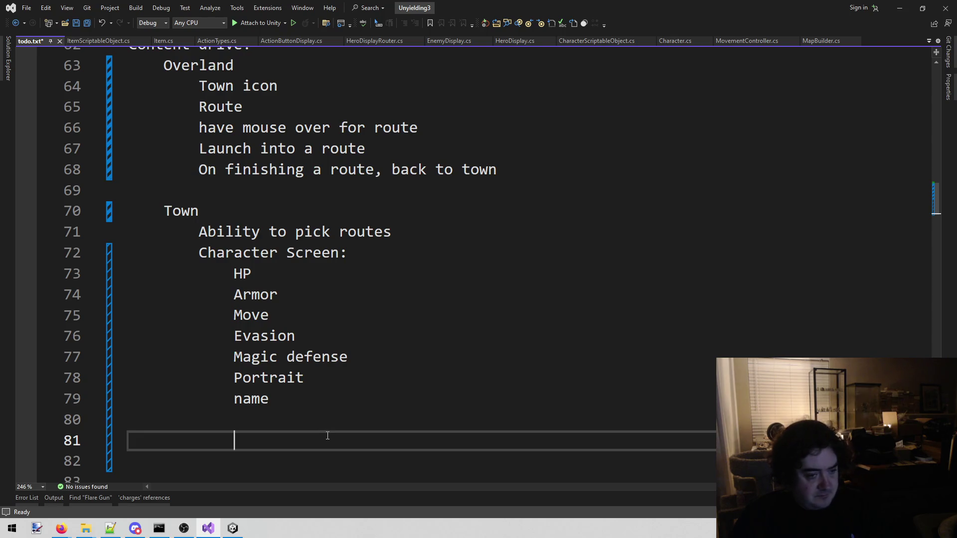
- Add an 'INVENTORY' heading on line 81 with an indented 'inventory list' entry beneath it
{"action": "scroll", "coordinate": [427, 464], "scroll_direction": "down", "scroll_amount": 1}
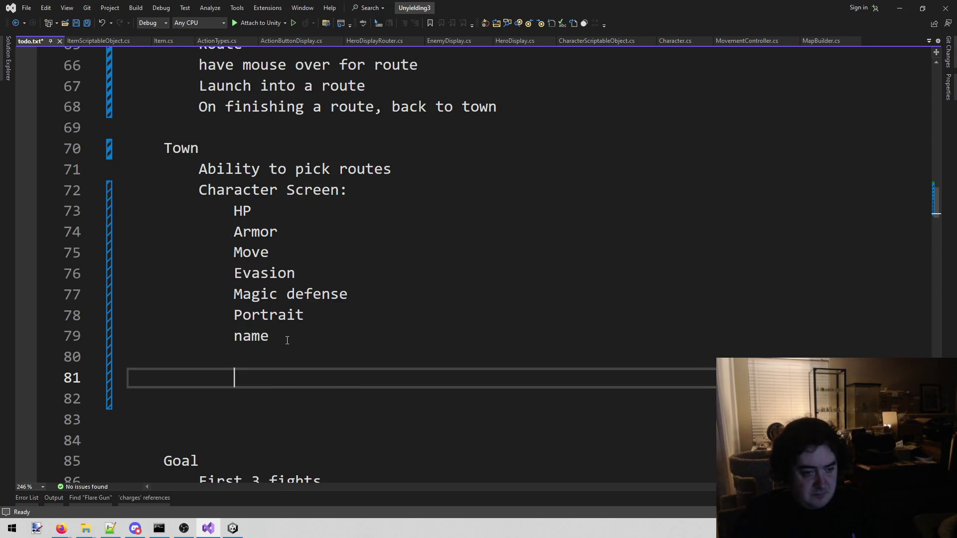
{"action": "type", "text": "I"}
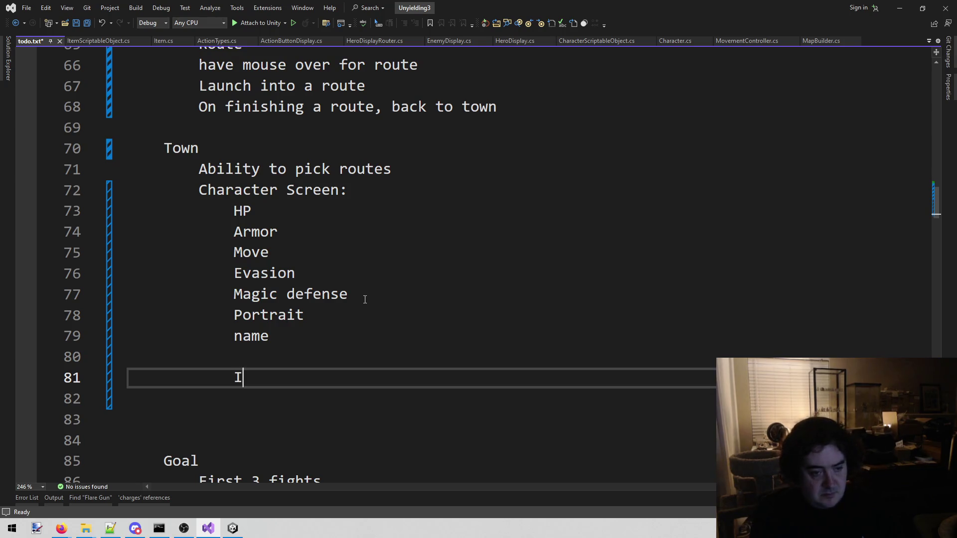
{"action": "type", "text": "NVENTORY"}
{"action": "key", "text": "Return"}
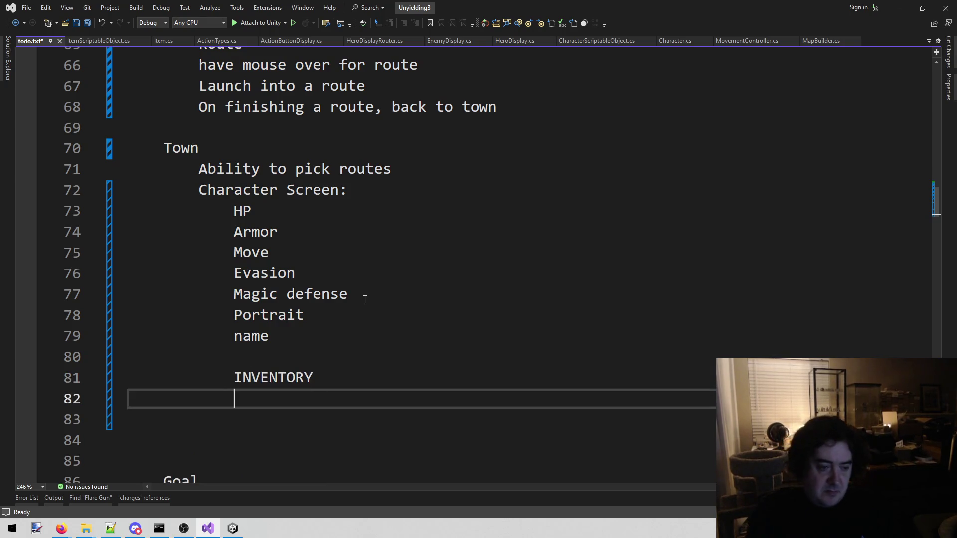
{"action": "key", "text": "Tab"}
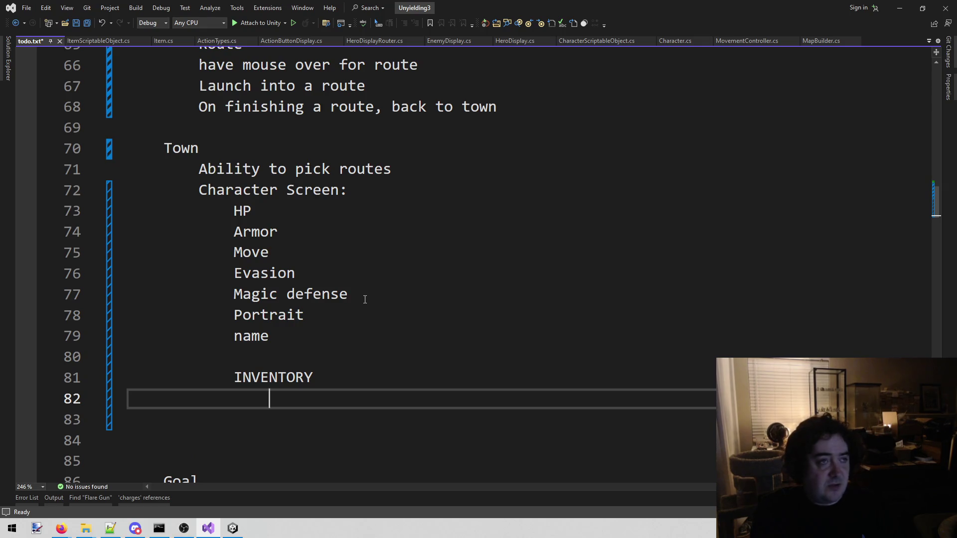
{"action": "type", "text": "inventro"}
{"action": "key", "text": "BackSpace"}
{"action": "key", "text": "BackSpace"}
{"action": "type", "text": "ory list"}
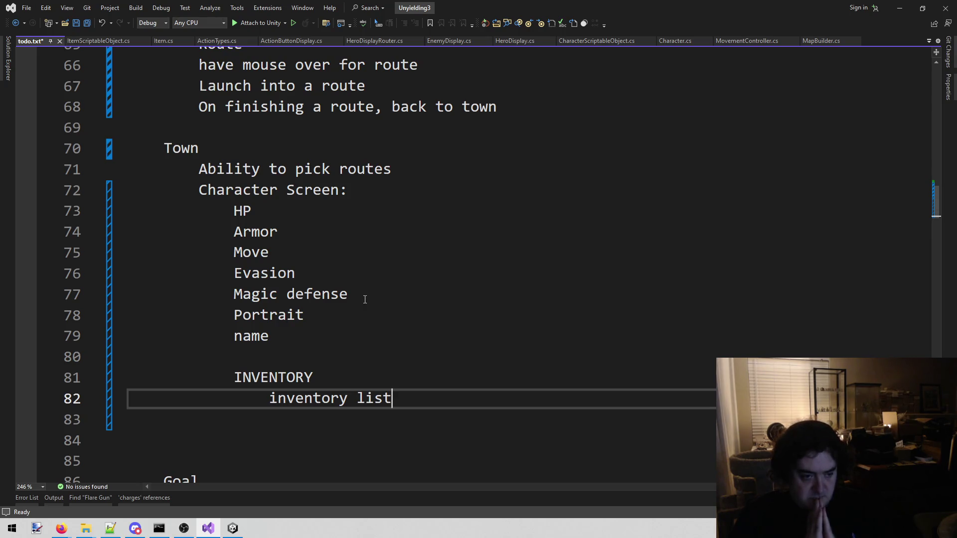
{"action": "scroll", "coordinate": [373, 290], "scroll_direction": "down", "scroll_amount": 5}
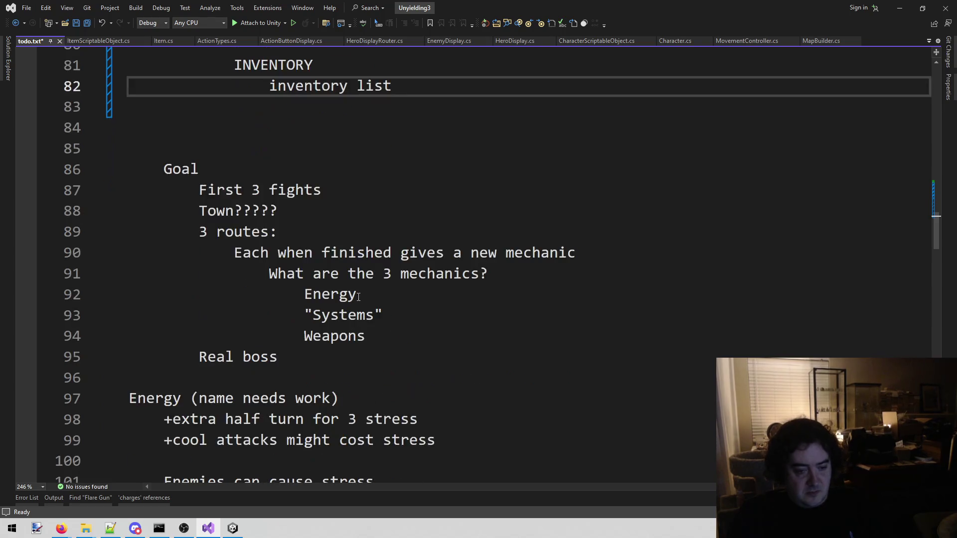
{"action": "scroll", "coordinate": [353, 294], "scroll_direction": "down", "scroll_amount": 3}
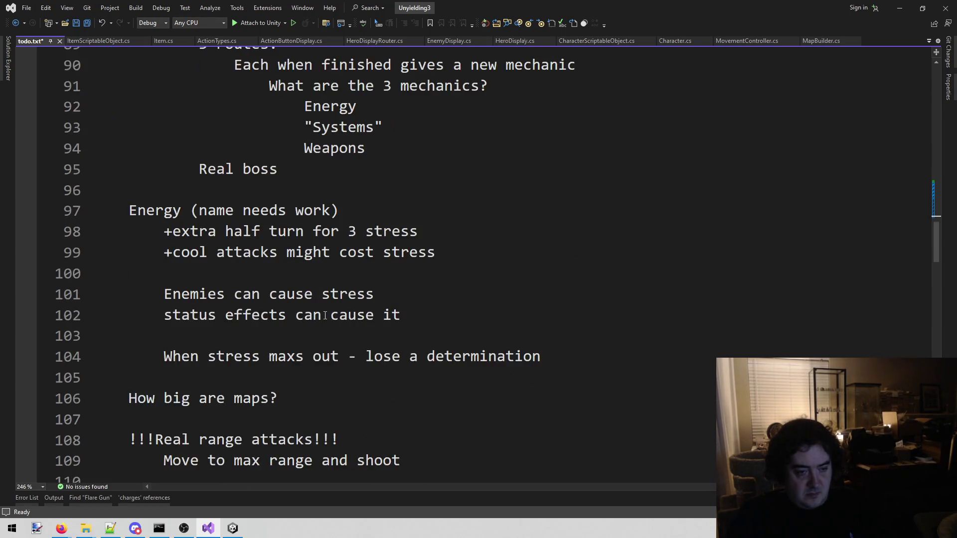
{"action": "scroll", "coordinate": [325, 315], "scroll_direction": "up", "scroll_amount": 2}
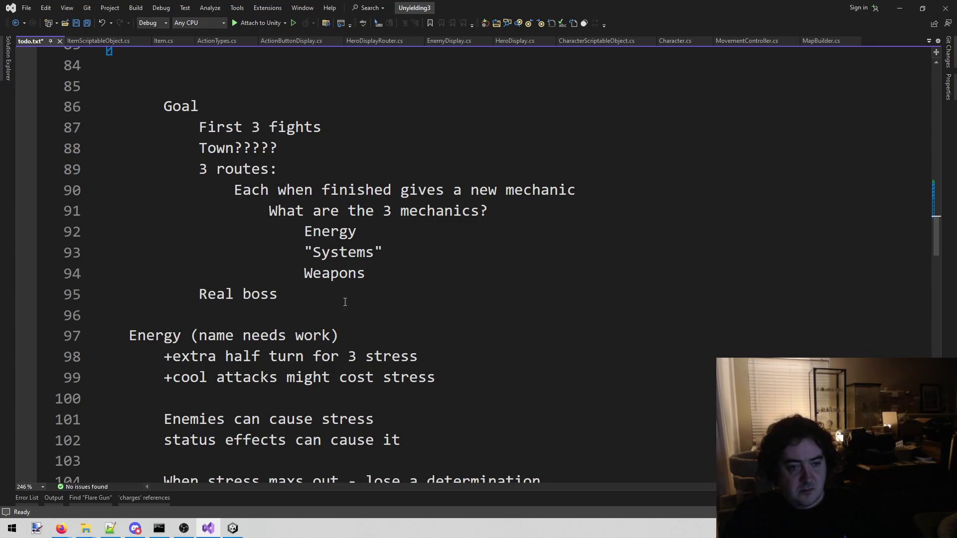
{"action": "scroll", "coordinate": [421, 245], "scroll_direction": "up", "scroll_amount": 3}
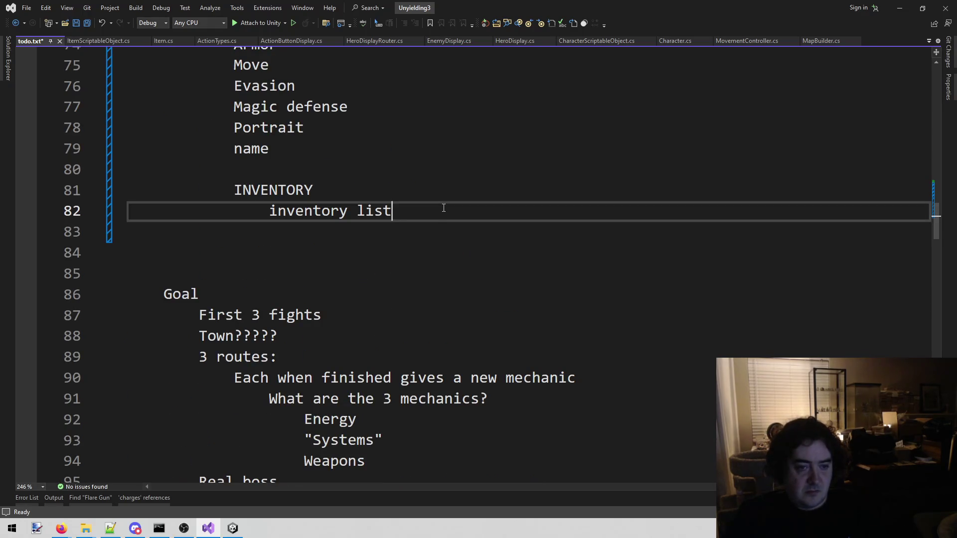
{"action": "key", "text": "shift+Home"}
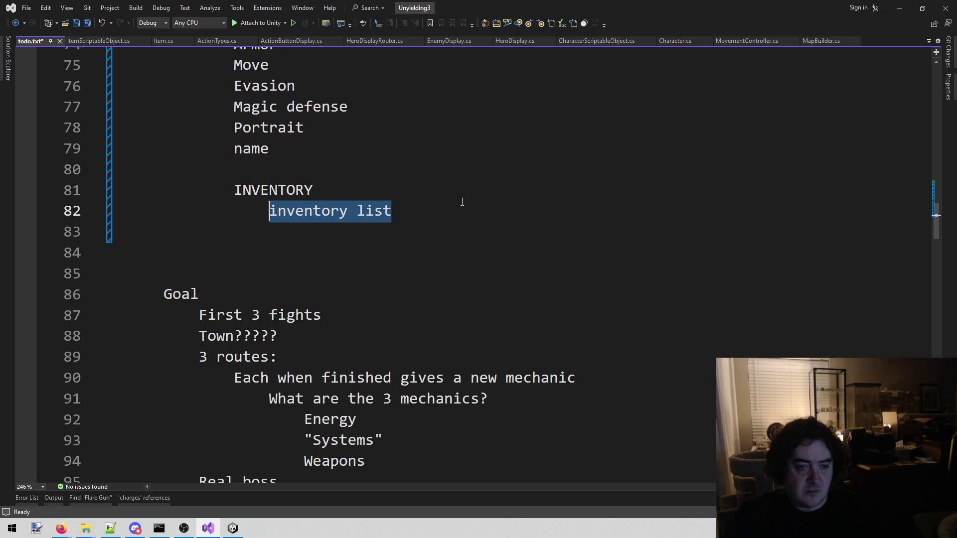
{"action": "left_click", "coordinate": [437, 208]}
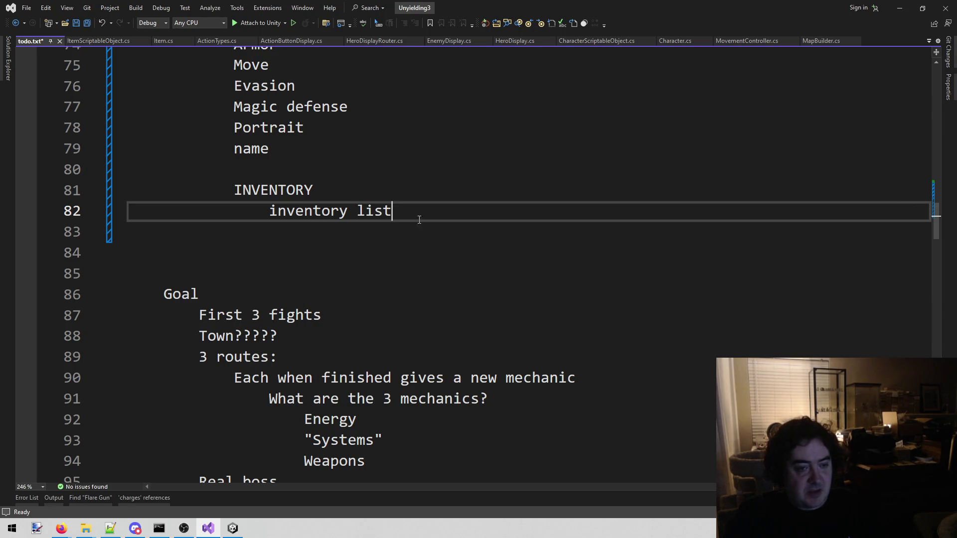
{"action": "key", "text": "Return"}
- Add a 'LOCKED!' entry under 'inventory list' and select it
{"action": "type", "text": "LOCKED!"}
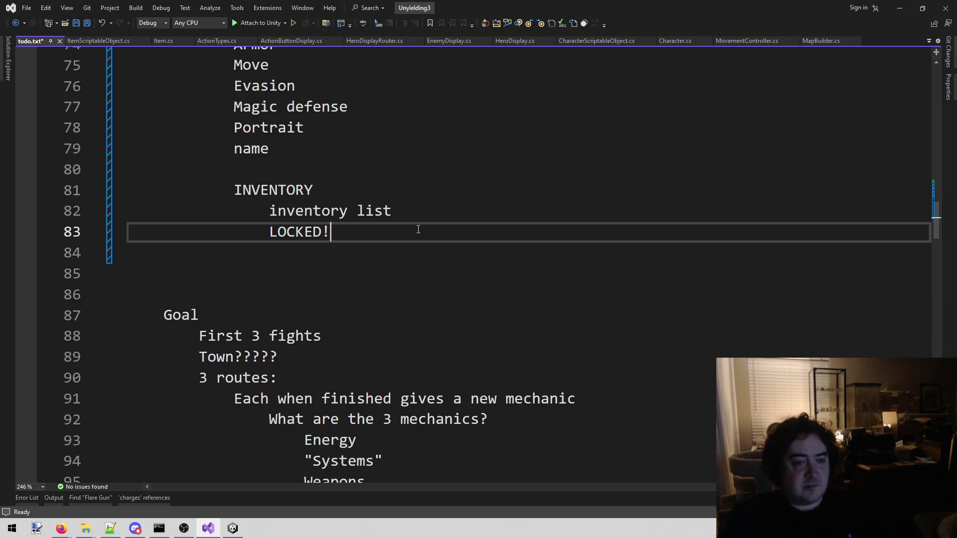
{"action": "left_click_drag", "start_coordinate": [270, 231], "coordinate": [338, 227]}
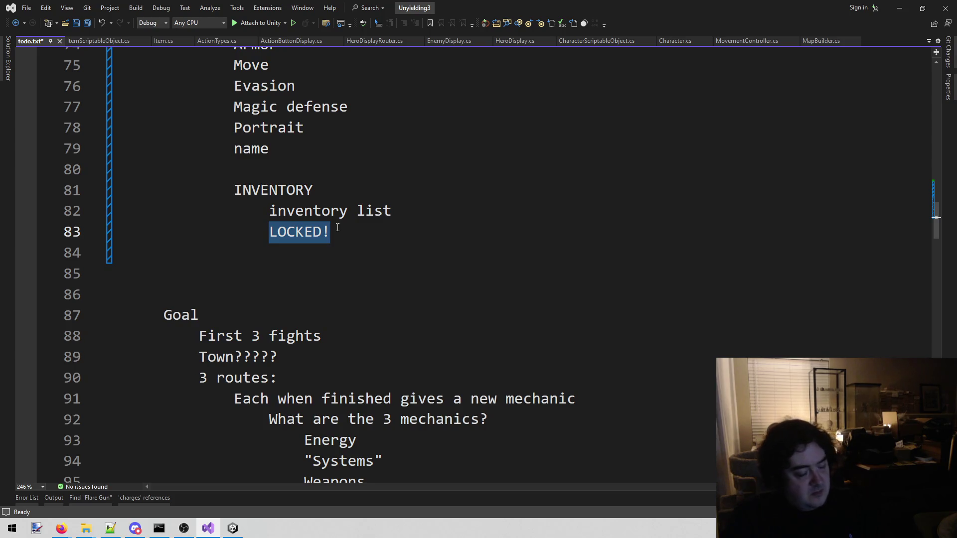
{"action": "scroll", "coordinate": [338, 227], "scroll_direction": "up", "scroll_amount": 1}
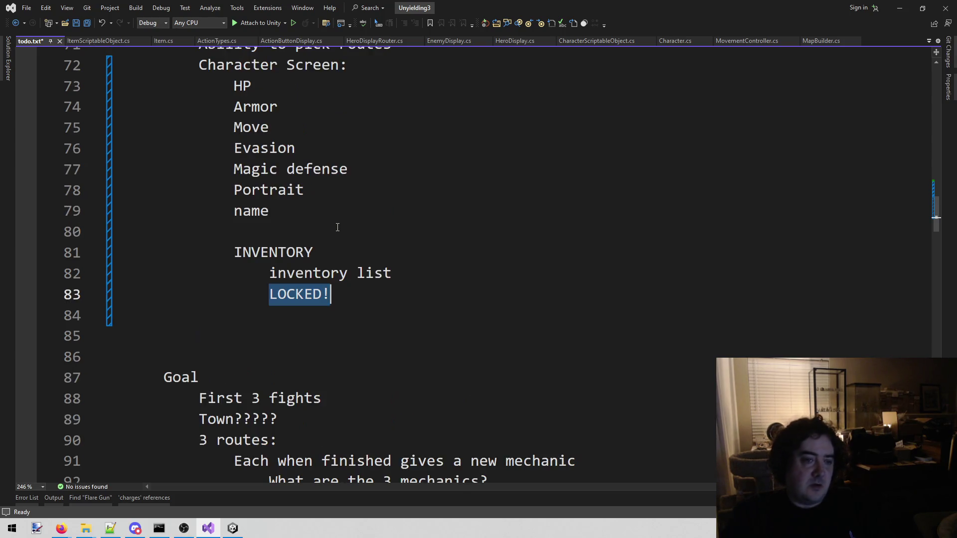
{"action": "scroll", "coordinate": [337, 227], "scroll_direction": "up", "scroll_amount": 2}
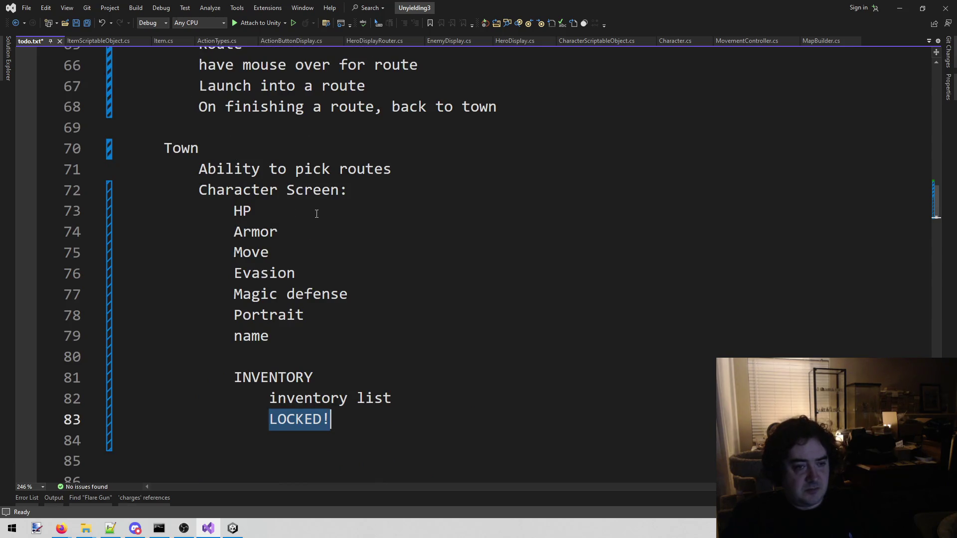
- Select the 'Character Screen:' heading, then place the cursor on its HP line
{"action": "left_click_drag", "start_coordinate": [199, 182], "coordinate": [388, 199]}
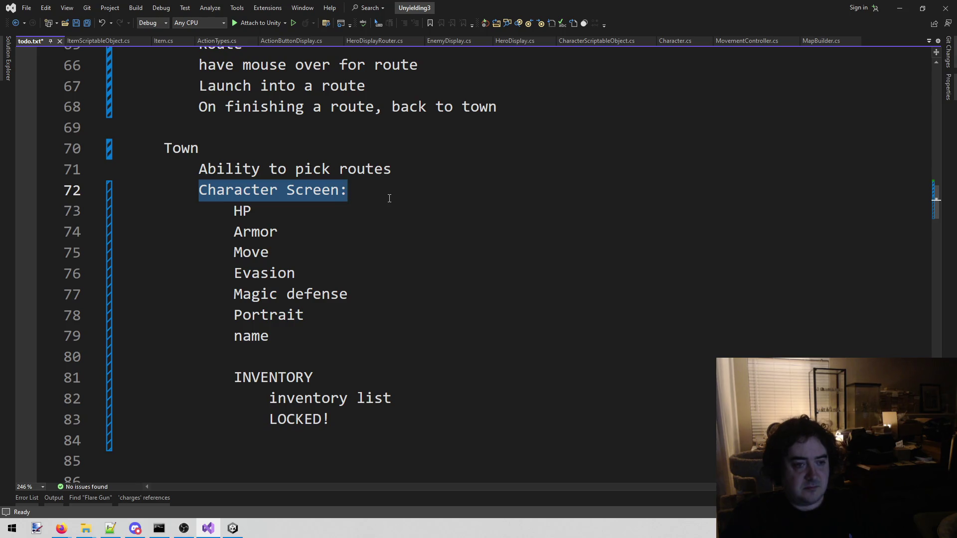
{"action": "left_click", "coordinate": [192, 191]}
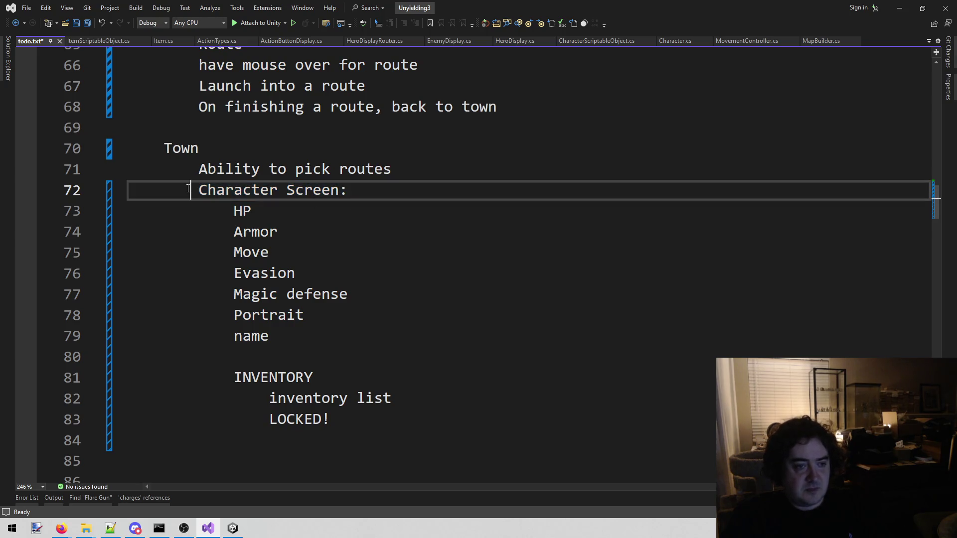
{"action": "left_click_drag", "start_coordinate": [202, 192], "coordinate": [393, 191]}
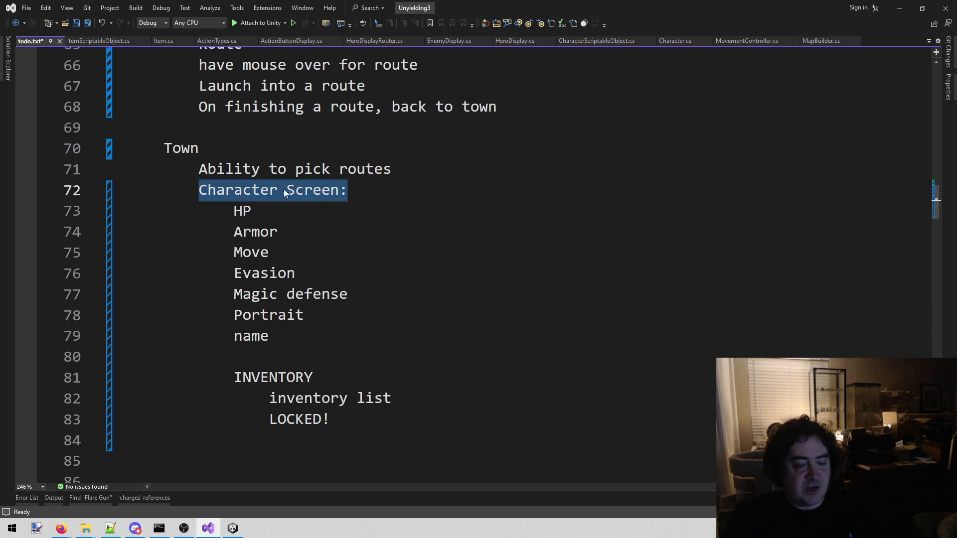
{"action": "left_click", "coordinate": [215, 212]}
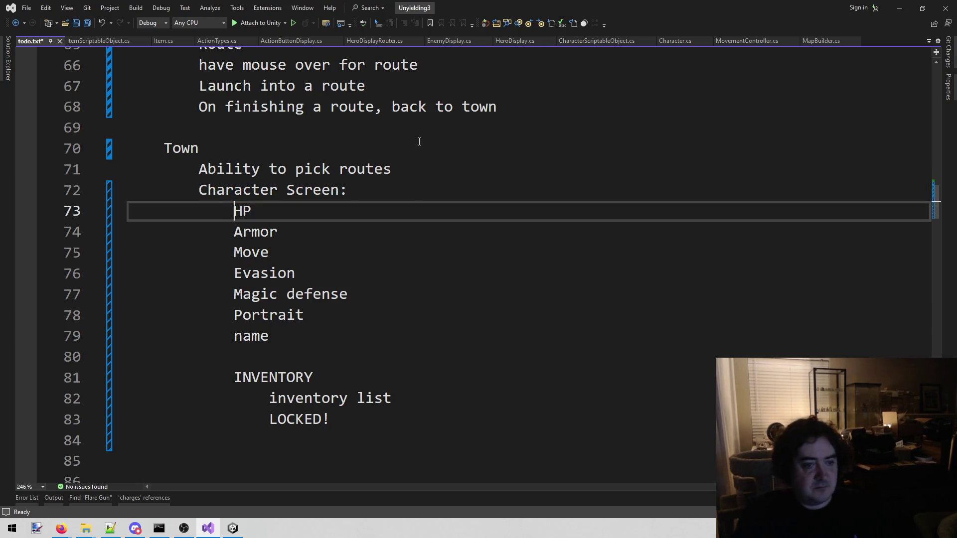
- Insert 'Ability to change character' above HP as the first Character Screen item
{"action": "key", "text": "ctrl+Return"}
{"action": "type", "text": "Abil"}
{"action": "key", "text": "BackSpace"}
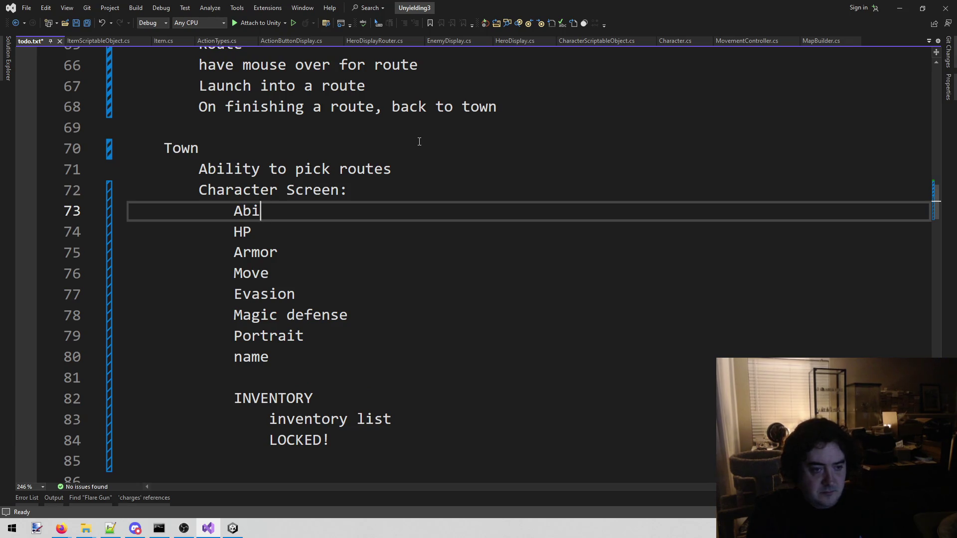
{"action": "type", "text": "bil"}
{"action": "key", "text": "BackSpace"}
{"action": "key", "text": "BackSpace"}
{"action": "key", "text": "BackSpace"}
{"action": "type", "text": "lity to change cahr"}
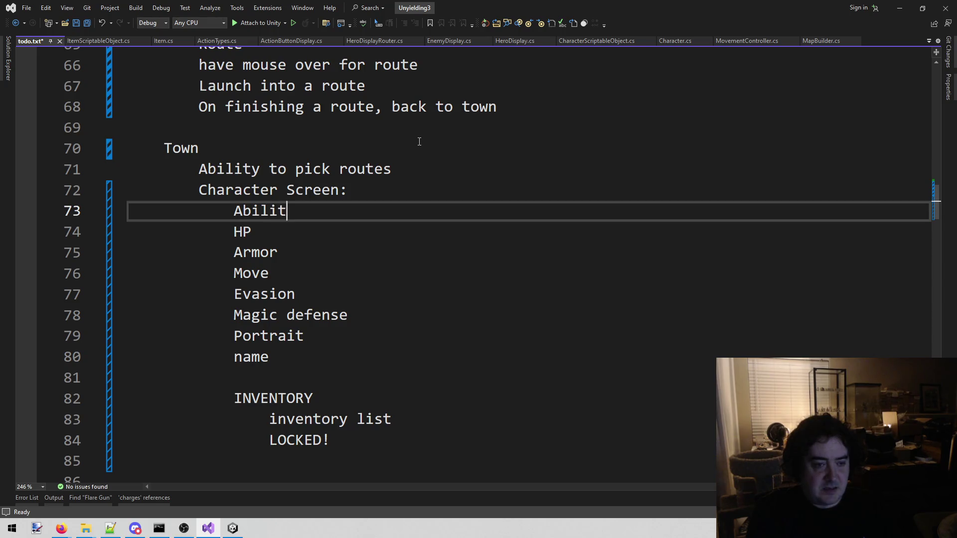
{"action": "type", "text": "acto"}
{"action": "key", "text": "BackSpace"}
{"action": "key", "text": "BackSpace"}
{"action": "key", "text": "BackSpace"}
{"action": "type", "text": "haracter"}
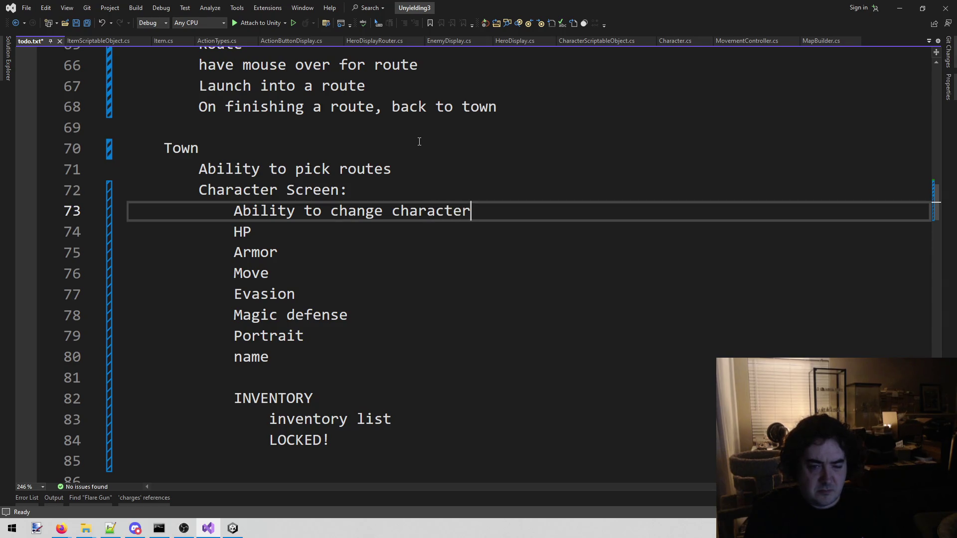
- Save todo.txt and bring the SullyGnome page in Firefox to the front
{"action": "key", "text": "ctrl+s"}
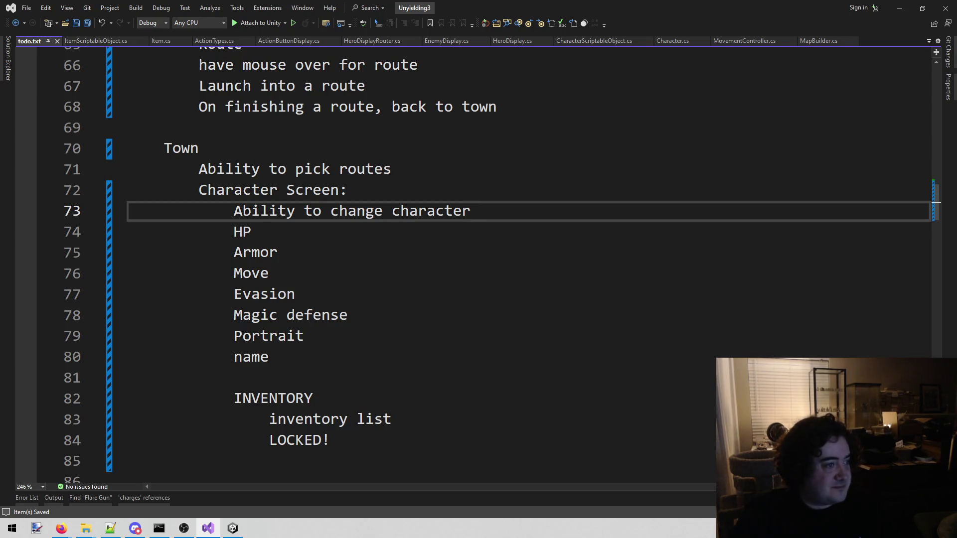
{"action": "key", "text": "alt+Tab"}
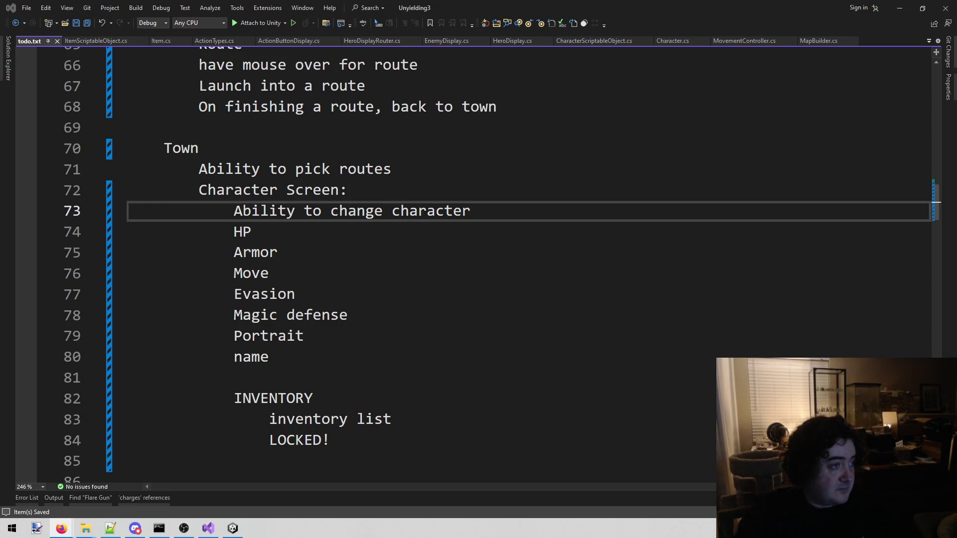
{"action": "key", "text": "alt+Tab"}
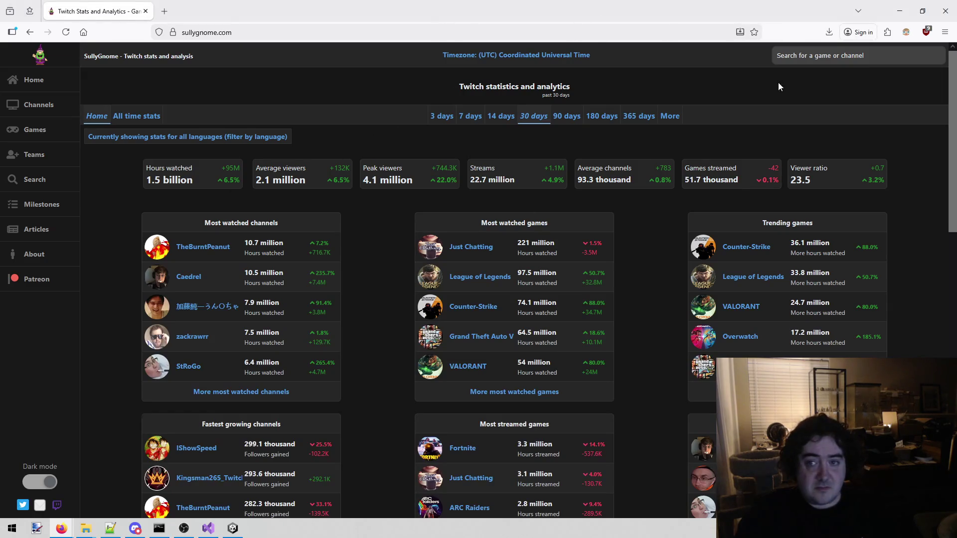
- Search SullyGnome for 'piratesoftware' and open the PirateSoftware channel statistics
{"action": "left_click", "coordinate": [857, 55]}
{"action": "type", "text": "o"}
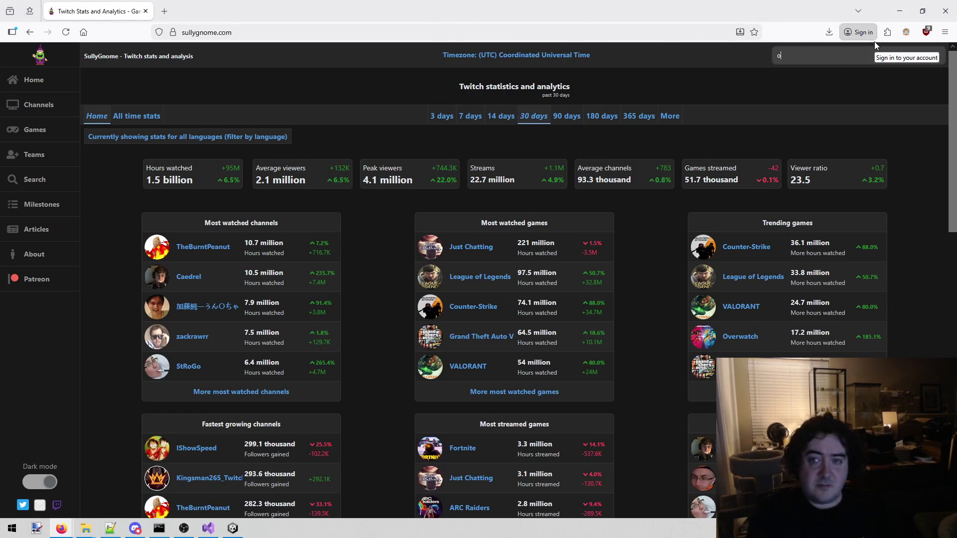
{"action": "key", "text": "BackSpace"}
{"action": "type", "text": "piratesof"}
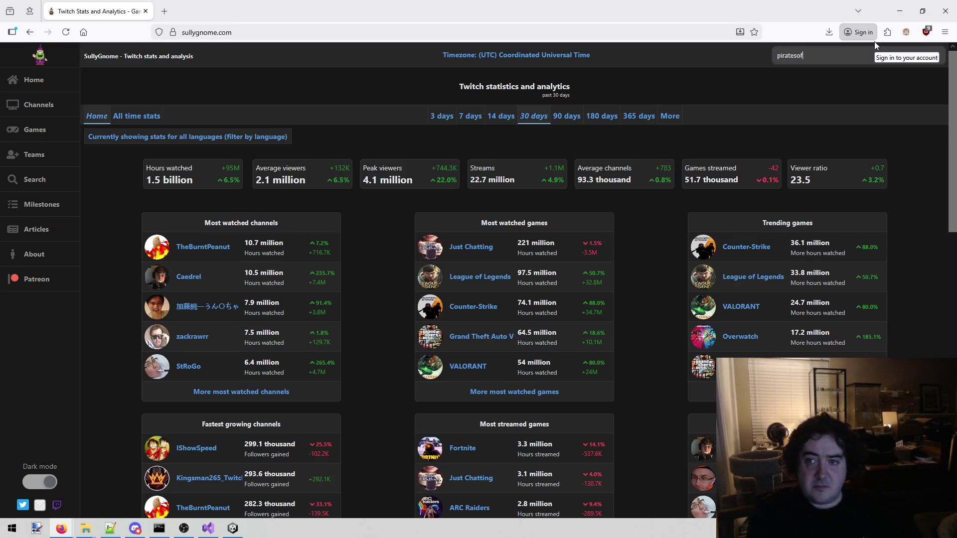
{"action": "type", "text": "tware"}
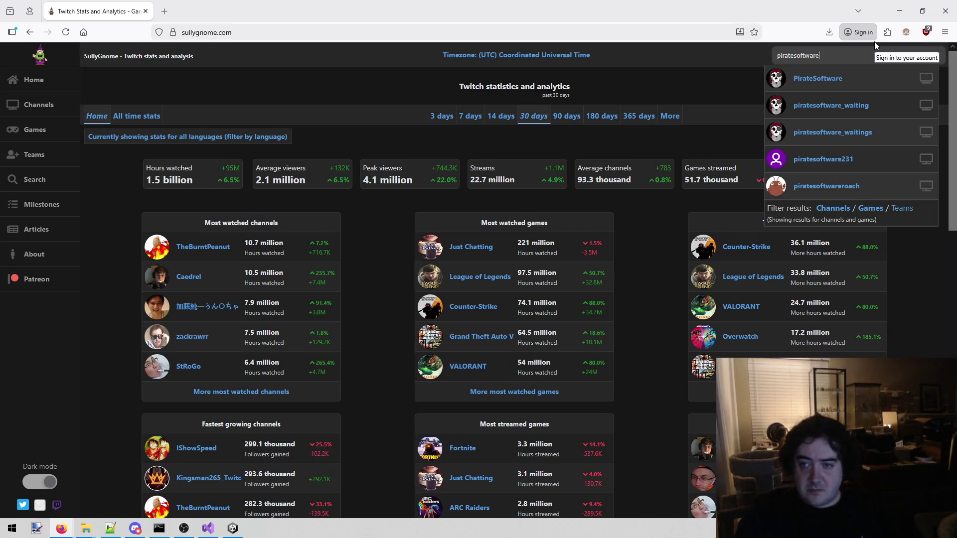
{"action": "left_click", "coordinate": [824, 75]}
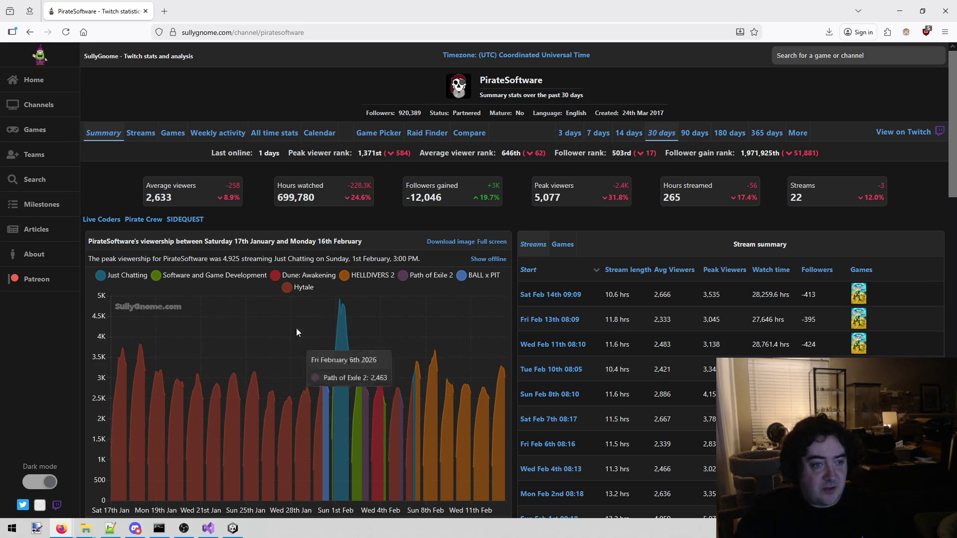
- Scroll through the 30-day viewership, follower and per-game charts, then return to Visual Studio
{"action": "scroll", "coordinate": [284, 323], "scroll_direction": "down", "scroll_amount": 3}
{"action": "scroll", "coordinate": [282, 331], "scroll_direction": "down", "scroll_amount": 3}
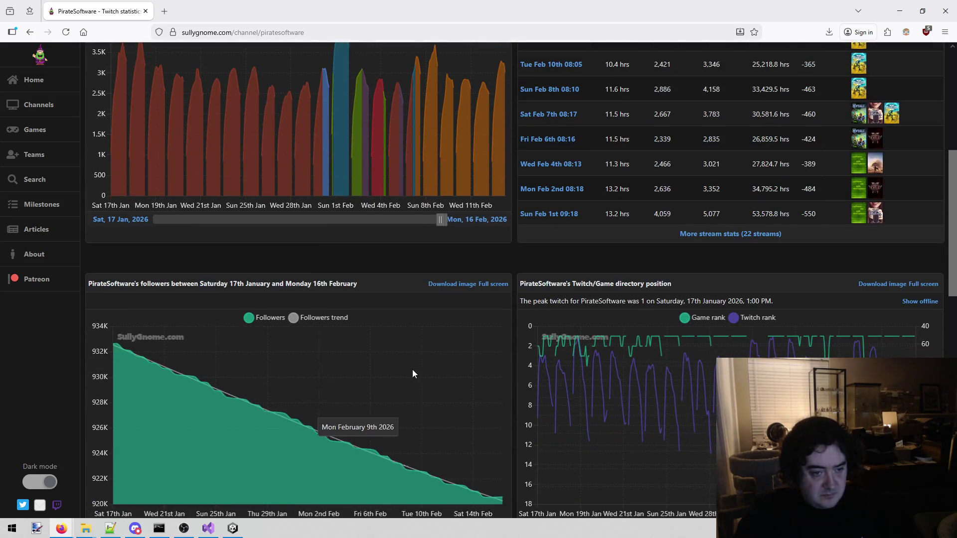
{"action": "scroll", "coordinate": [417, 371], "scroll_direction": "down", "scroll_amount": 1}
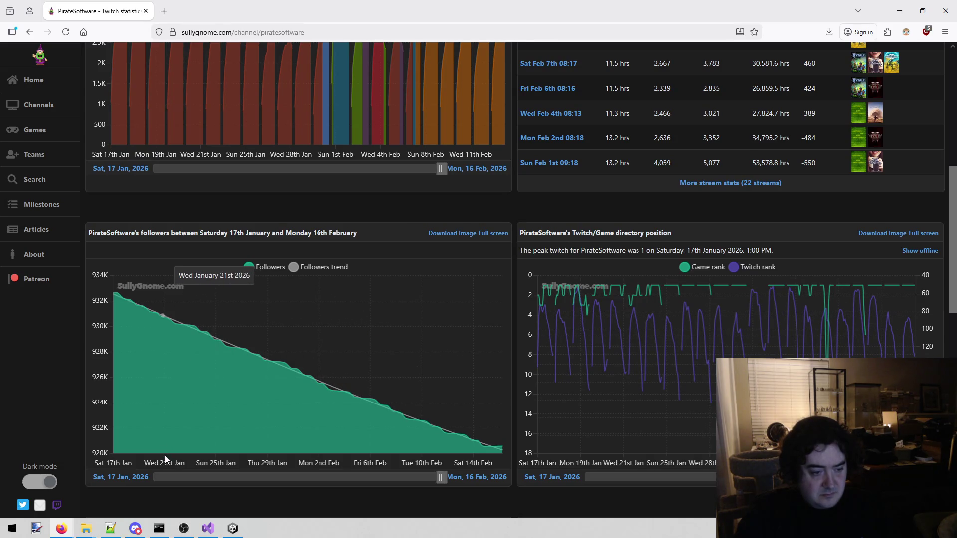
{"action": "scroll", "coordinate": [442, 256], "scroll_direction": "down", "scroll_amount": 4}
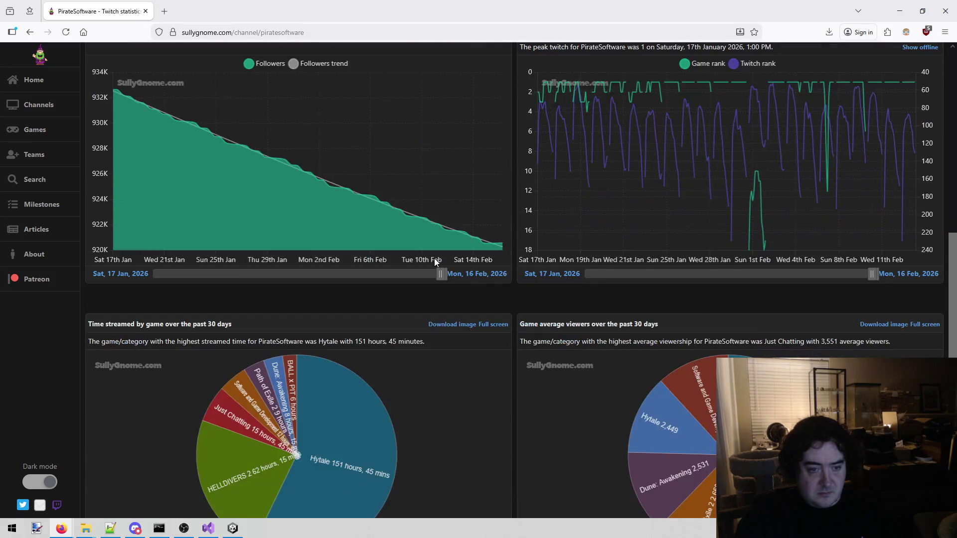
{"action": "scroll", "coordinate": [435, 259], "scroll_direction": "down", "scroll_amount": 1}
{"action": "scroll", "coordinate": [435, 259], "scroll_direction": "up", "scroll_amount": 6}
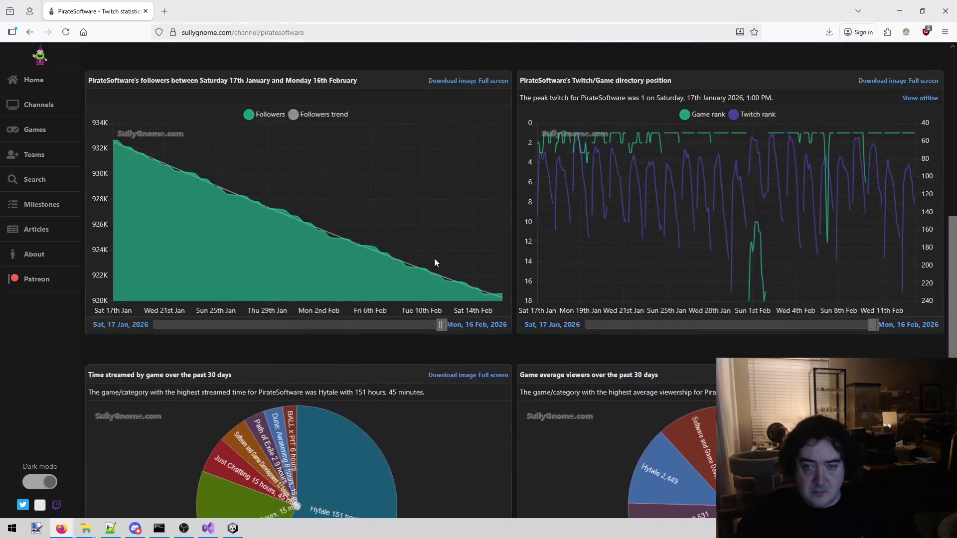
{"action": "scroll", "coordinate": [435, 258], "scroll_direction": "up", "scroll_amount": 6}
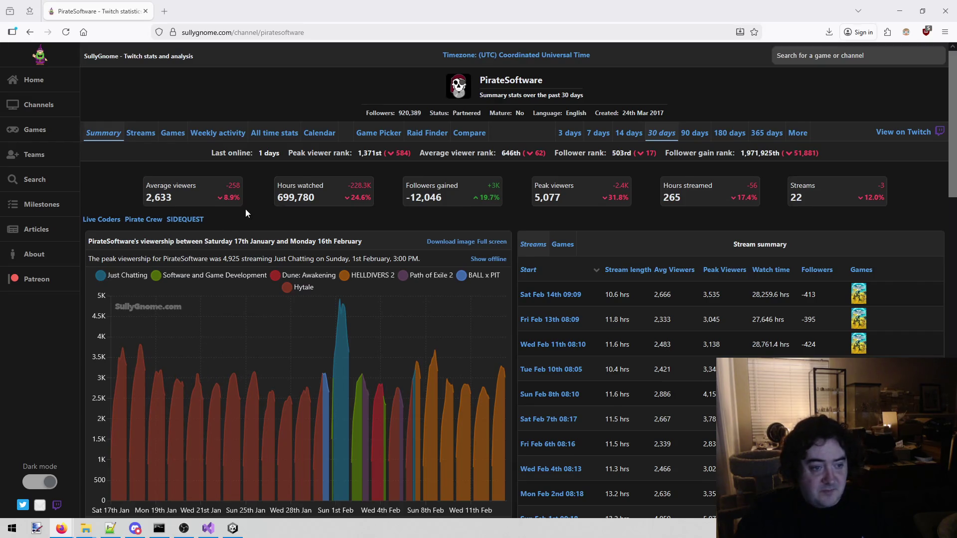
{"action": "scroll", "coordinate": [245, 210], "scroll_direction": "down", "scroll_amount": 1}
{"action": "mouse_move", "coordinate": [223, 301]}
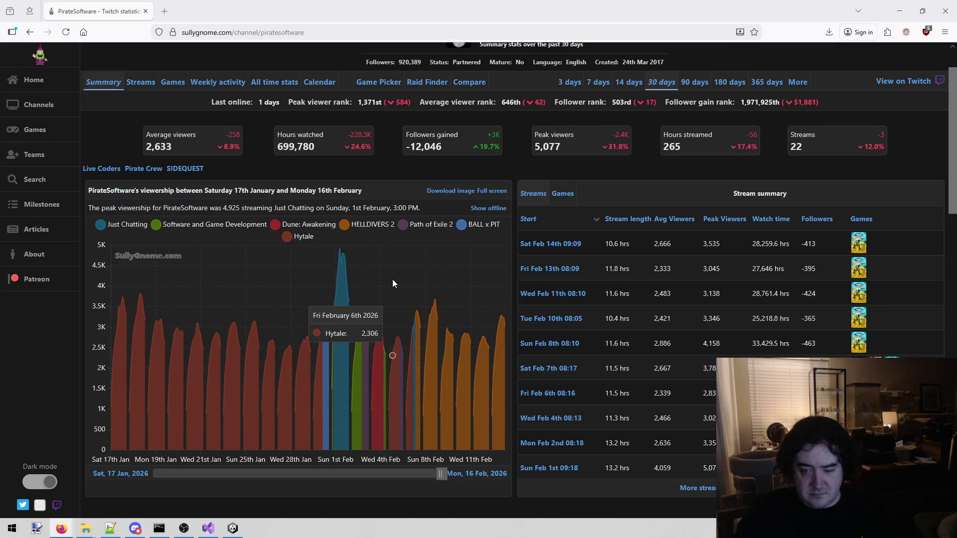
{"action": "scroll", "coordinate": [393, 283], "scroll_direction": "down", "scroll_amount": 2}
{"action": "scroll", "coordinate": [393, 283], "scroll_direction": "down", "scroll_amount": 3}
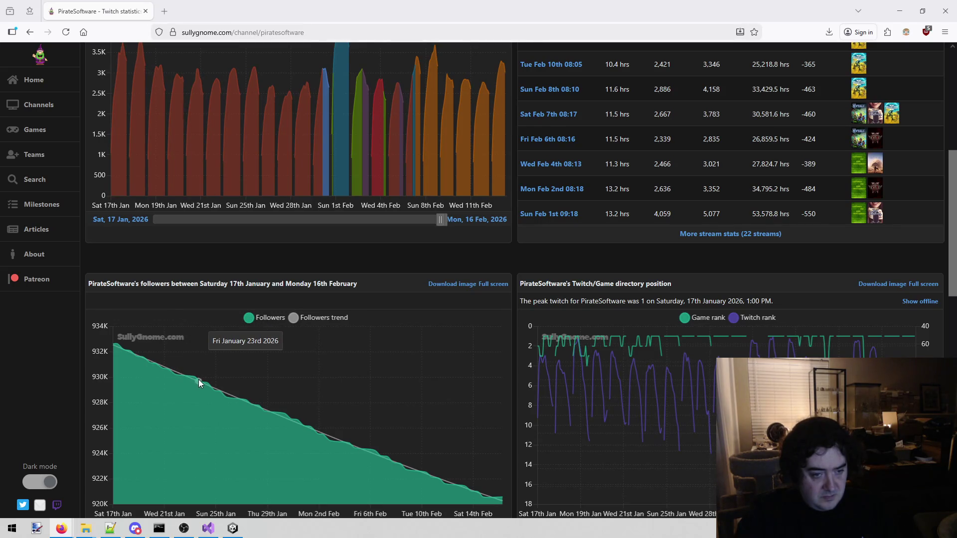
{"action": "scroll", "coordinate": [284, 413], "scroll_direction": "down", "scroll_amount": 1}
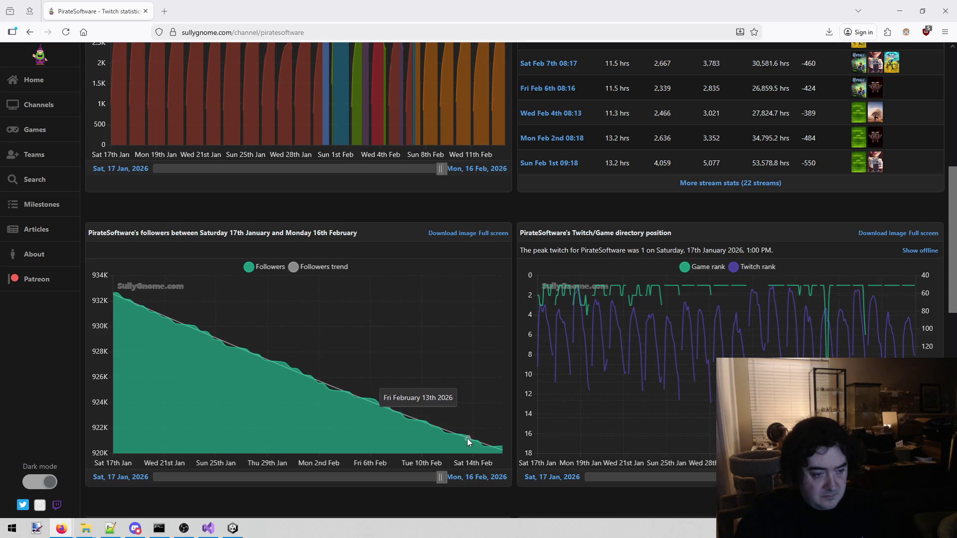
{"action": "scroll", "coordinate": [468, 438], "scroll_direction": "down", "scroll_amount": 5}
{"action": "scroll", "coordinate": [468, 438], "scroll_direction": "down", "scroll_amount": 5}
{"action": "scroll", "coordinate": [461, 435], "scroll_direction": "up", "scroll_amount": 13}
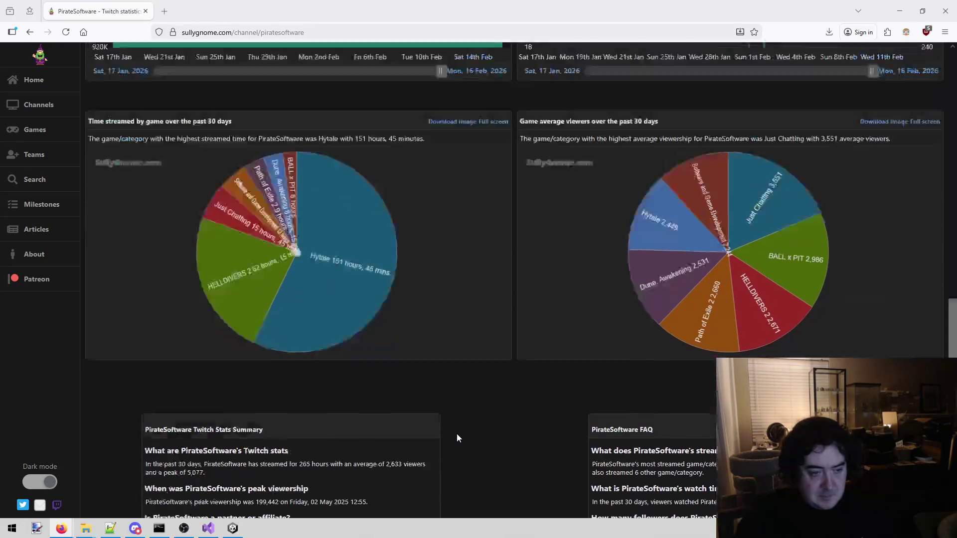
{"action": "scroll", "coordinate": [441, 427], "scroll_direction": "up", "scroll_amount": 4}
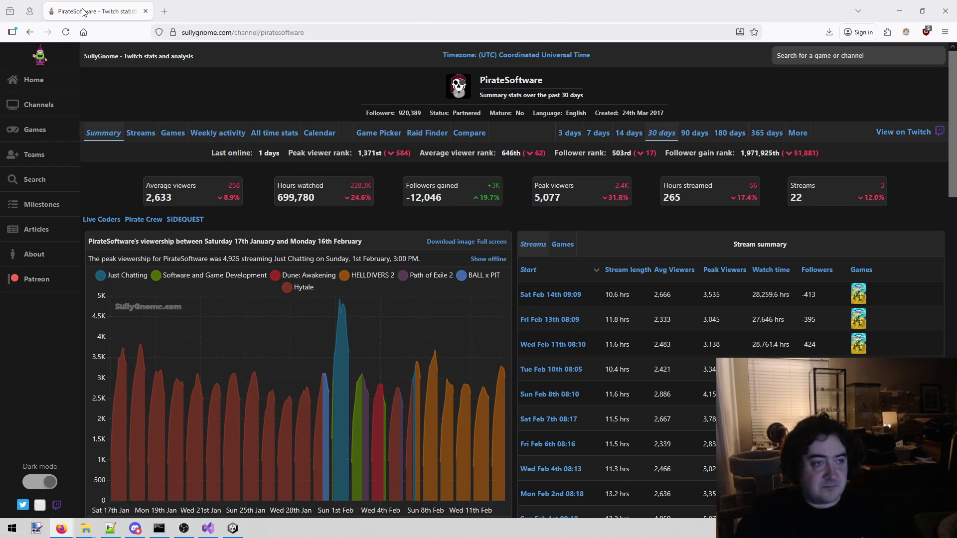
{"action": "key", "text": "alt+Tab"}
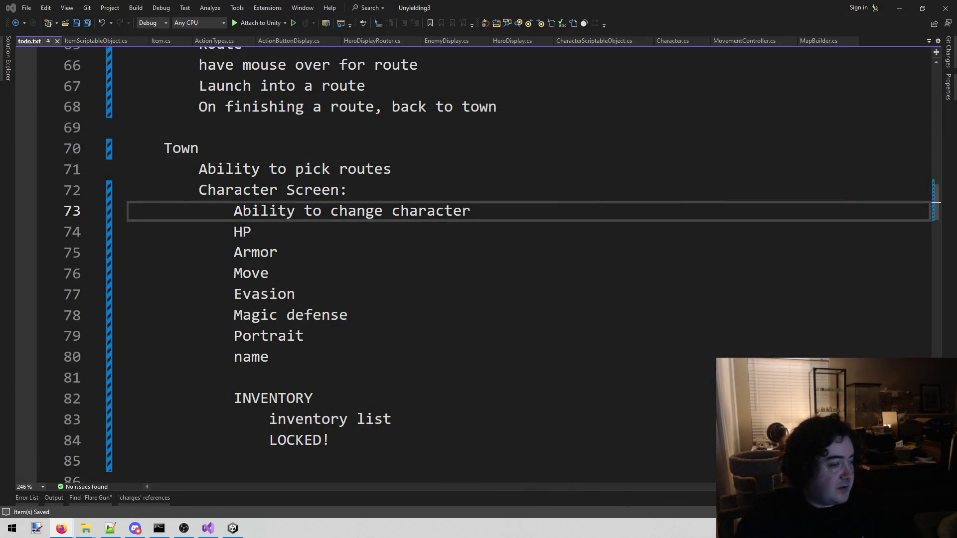
- Look over the Character Screen lines 80–81 in todo.txt, then switch to Unity's Town scene
{"action": "left_click", "coordinate": [516, 378]}
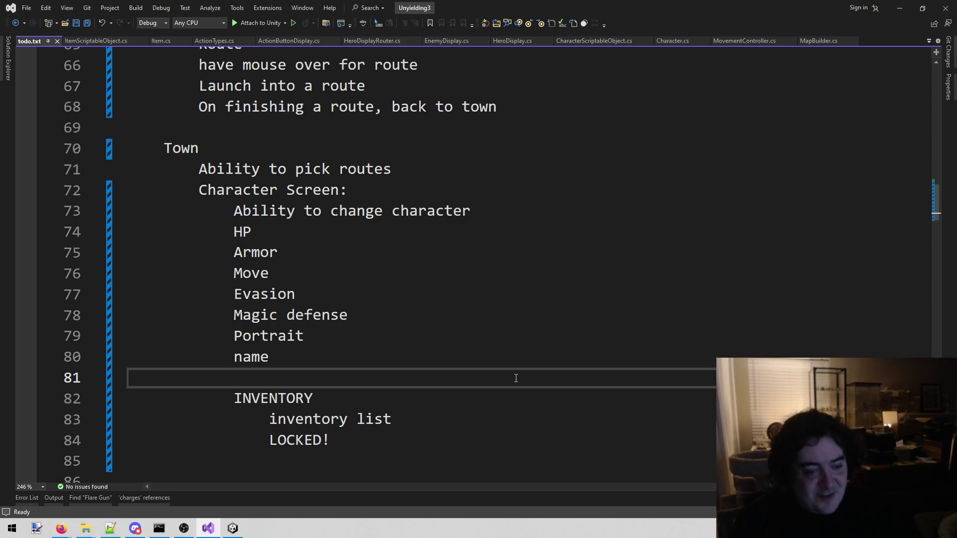
{"action": "left_click", "coordinate": [381, 357]}
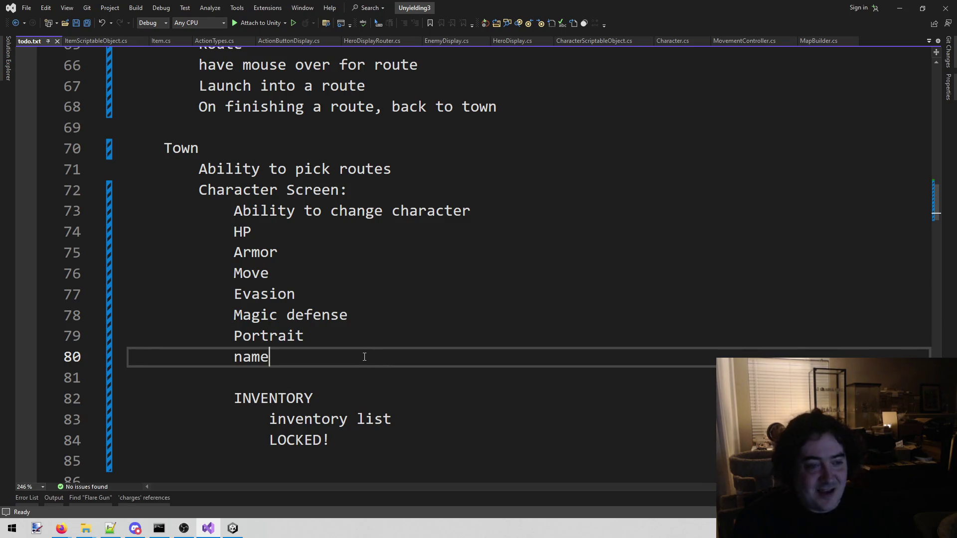
{"action": "scroll", "coordinate": [364, 357], "scroll_direction": "down", "scroll_amount": 1}
{"action": "scroll", "coordinate": [365, 357], "scroll_direction": "up", "scroll_amount": 1}
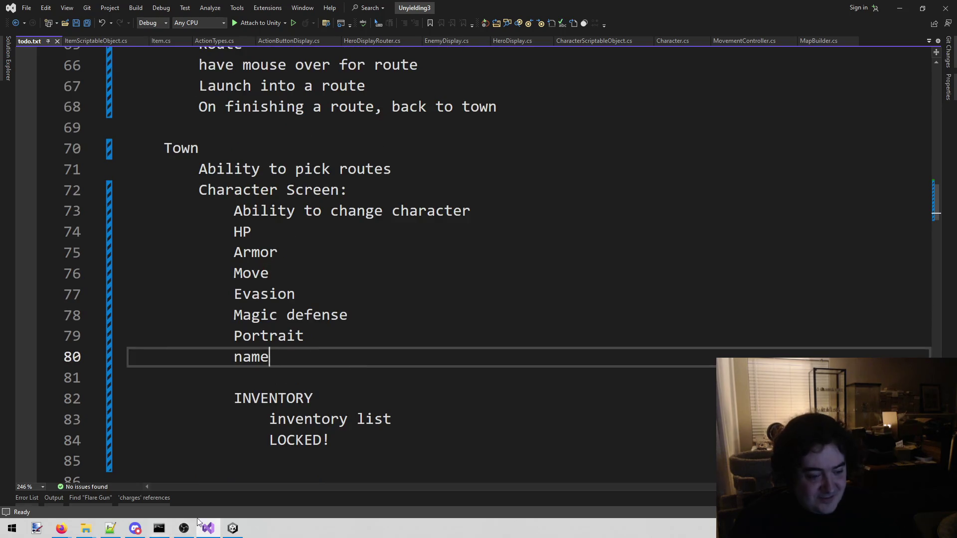
{"action": "left_click", "coordinate": [233, 529]}
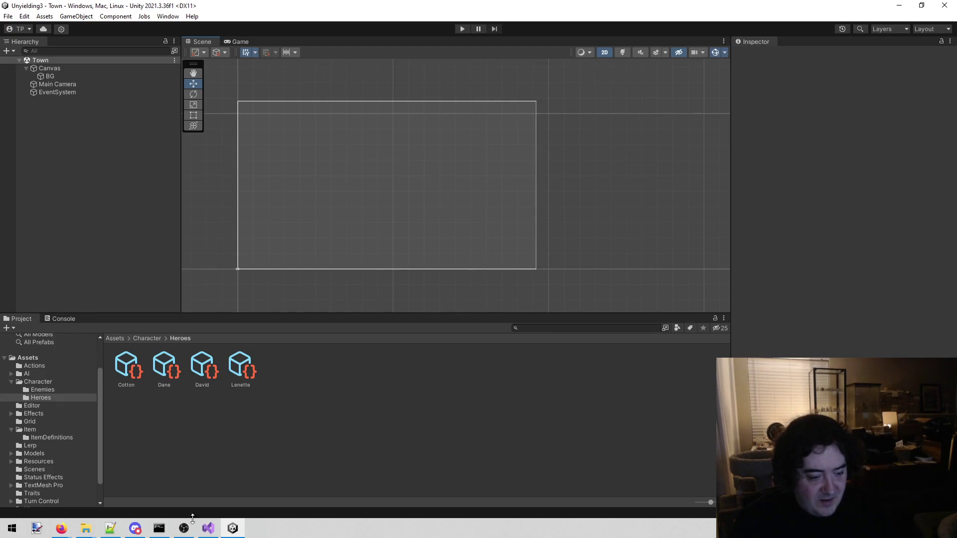
- Pan the Town scene view, collapse Canvas in the Hierarchy, and switch back to Visual Studio
{"action": "left_click", "coordinate": [208, 529]}
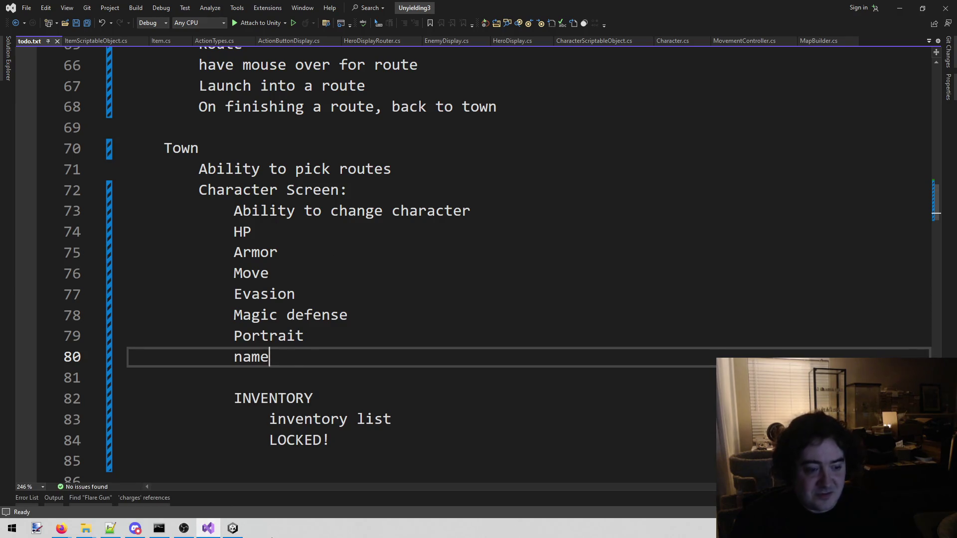
{"action": "left_click", "coordinate": [232, 529]}
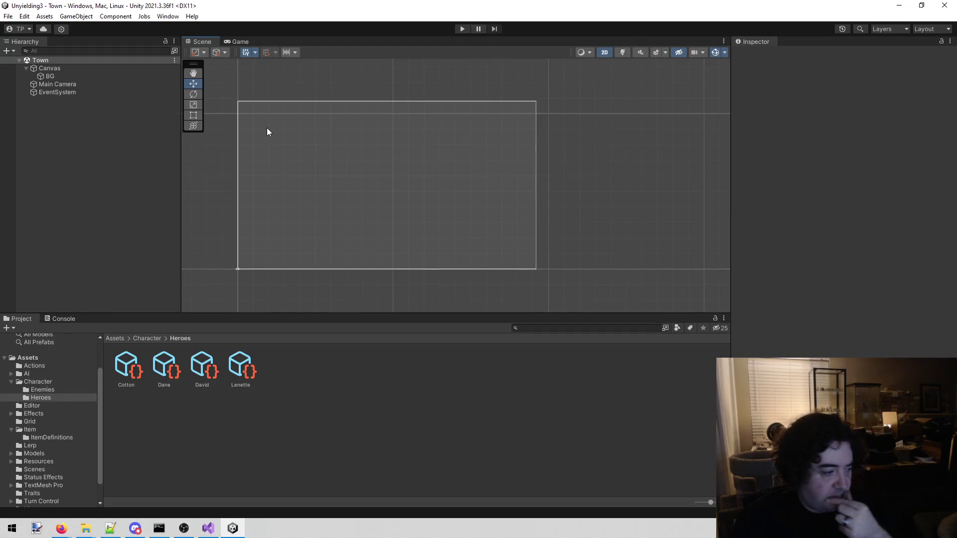
{"action": "key", "text": "q"}
{"action": "left_click_drag", "start_coordinate": [319, 174], "coordinate": [322, 173]}
{"action": "key", "text": "w"}
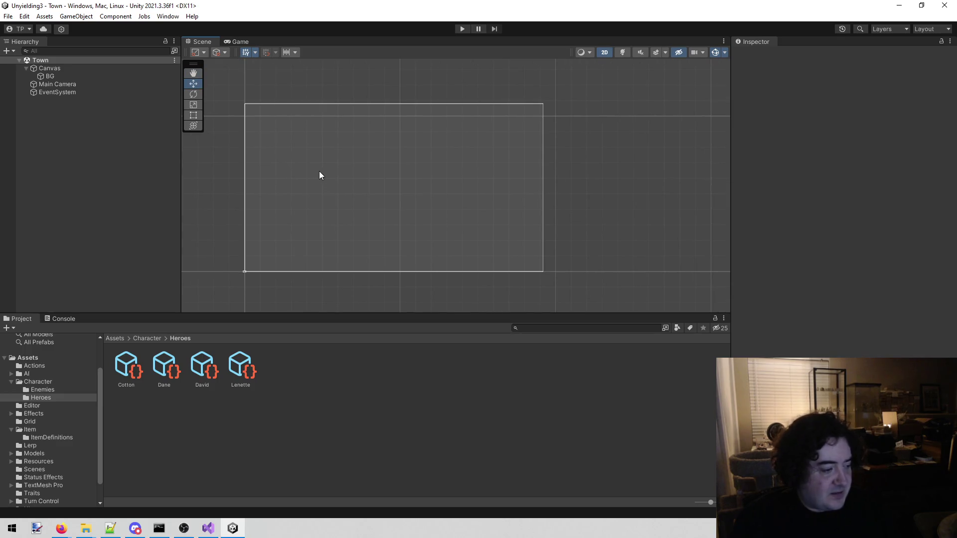
{"action": "scroll", "coordinate": [317, 172], "scroll_direction": "up", "scroll_amount": 3}
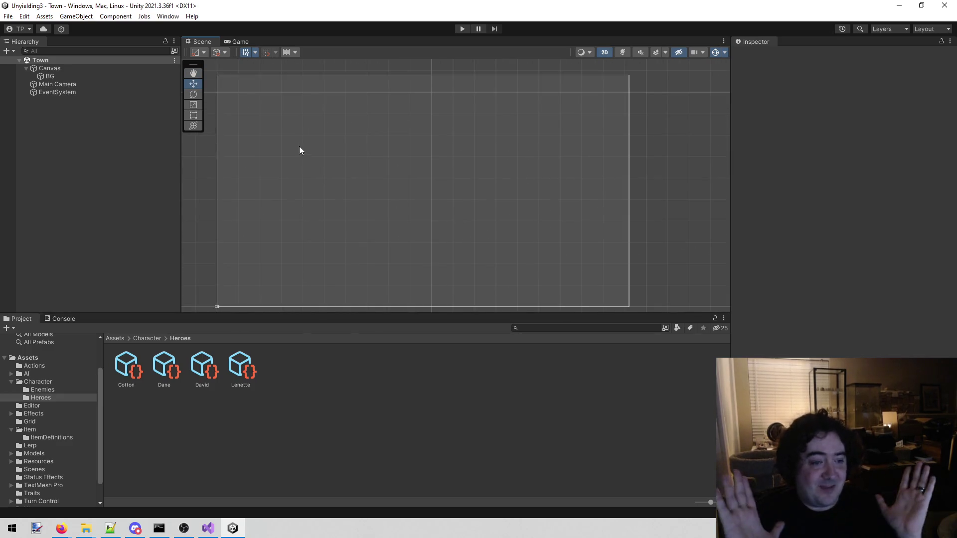
{"action": "mouse_move", "coordinate": [293, 147]}
{"action": "left_mouse_down"}
{"action": "mouse_move", "coordinate": [285, 140]}
{"action": "mouse_move", "coordinate": [312, 149]}
{"action": "left_mouse_up"}
{"action": "key", "text": "q"}
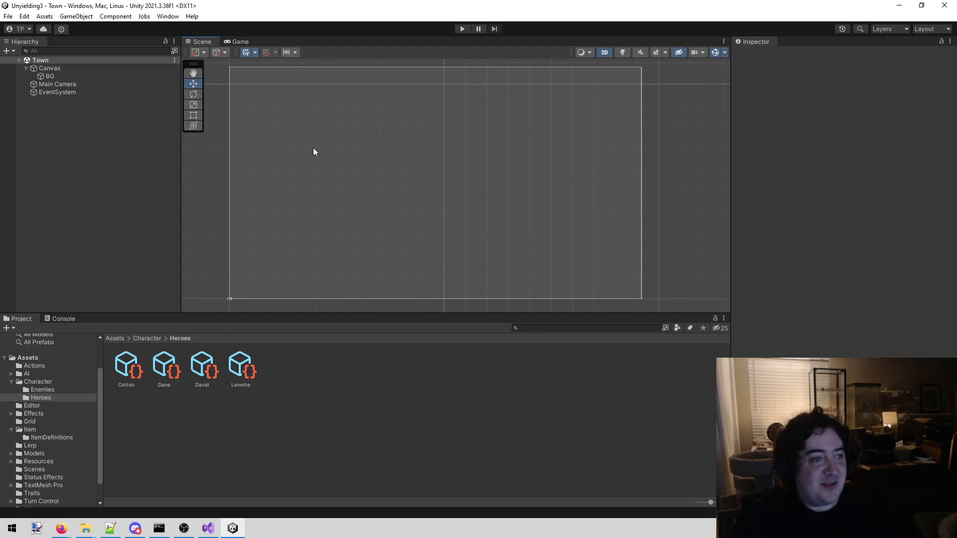
{"action": "left_click", "coordinate": [26, 68]}
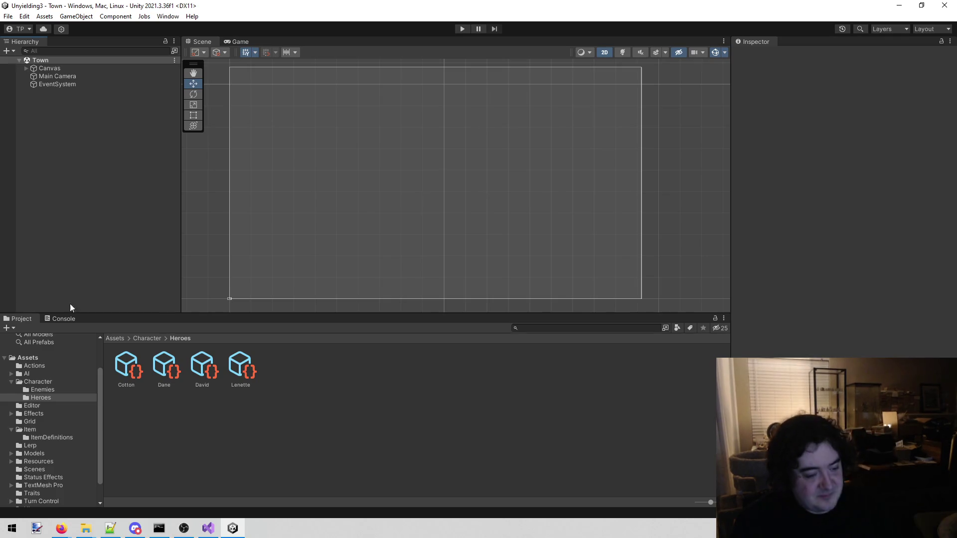
{"action": "left_click", "coordinate": [208, 528]}
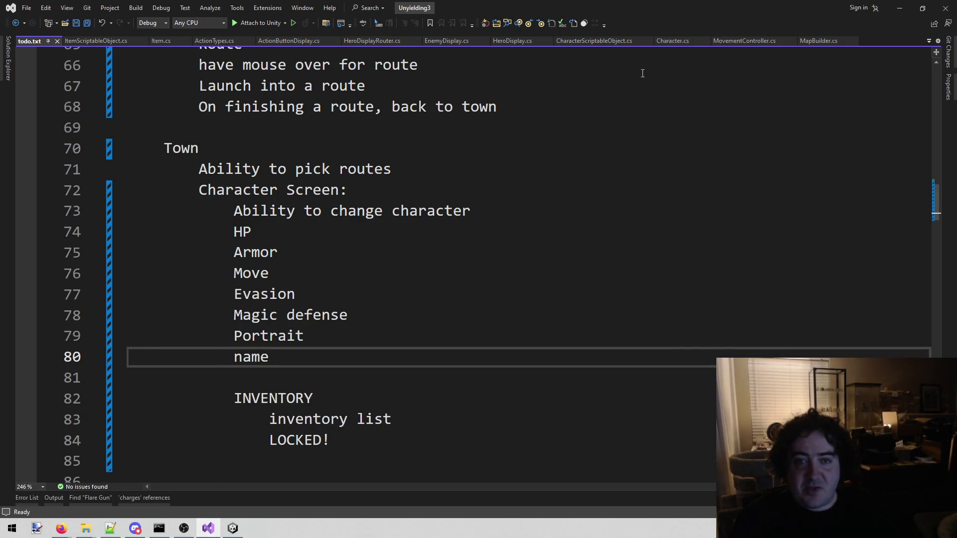
- Search the entire solution for 'lenette', listing 4 matching lines, then return to Unity
{"action": "left_click", "coordinate": [479, 129]}
{"action": "key", "text": "shift+alt+o"}
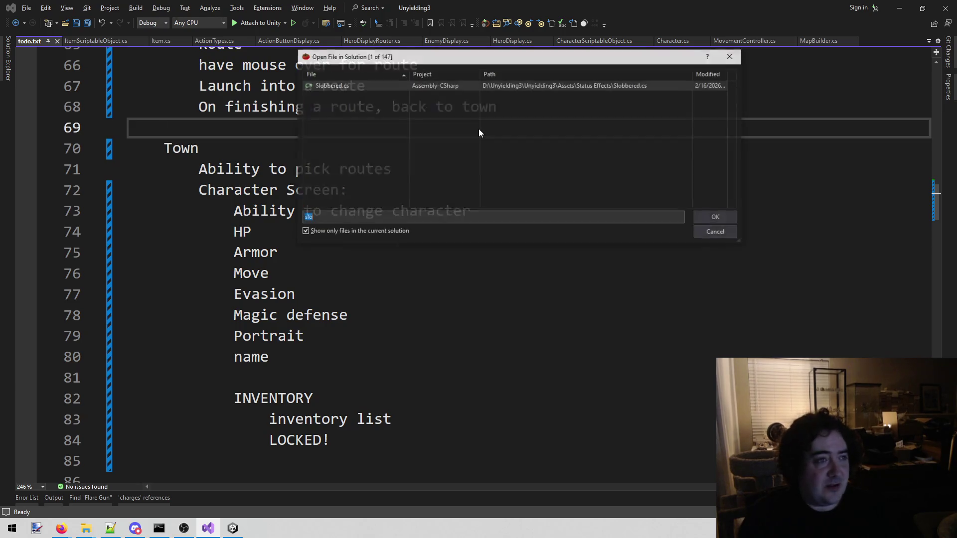
{"action": "type", "text": "area"}
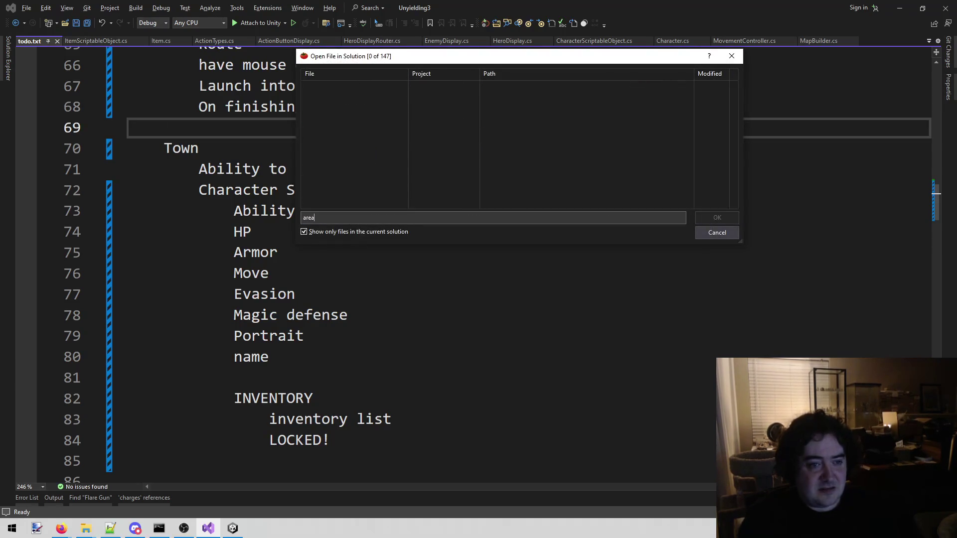
{"action": "key", "text": "Escape"}
{"action": "key", "text": "ctrl+shift+f"}
{"action": "type", "text": "le"}
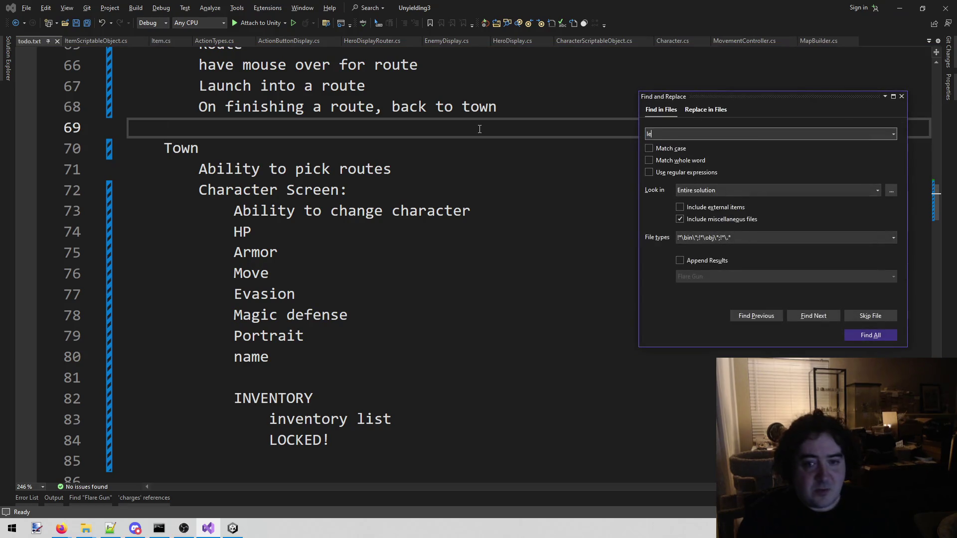
{"action": "type", "text": "tte"}
{"action": "key", "text": "Return"}
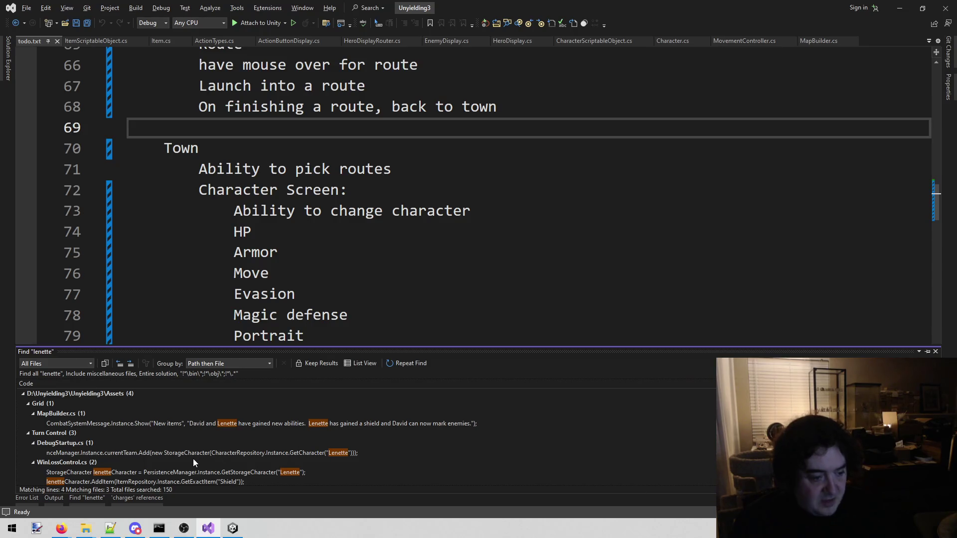
{"action": "left_click", "coordinate": [231, 529]}
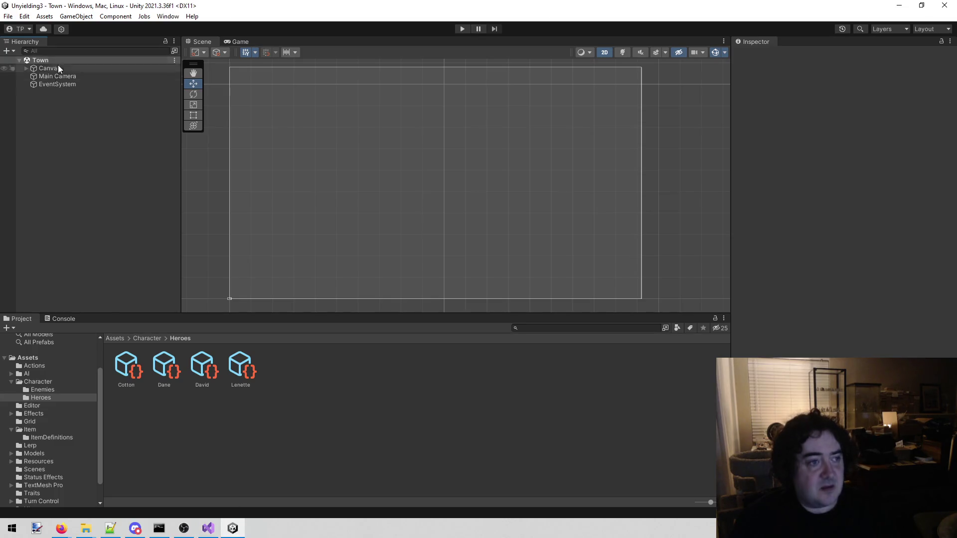
- Create an empty object named 'Code' and move it below Main Camera in the Hierarchy
{"action": "right_click", "coordinate": [49, 112]}
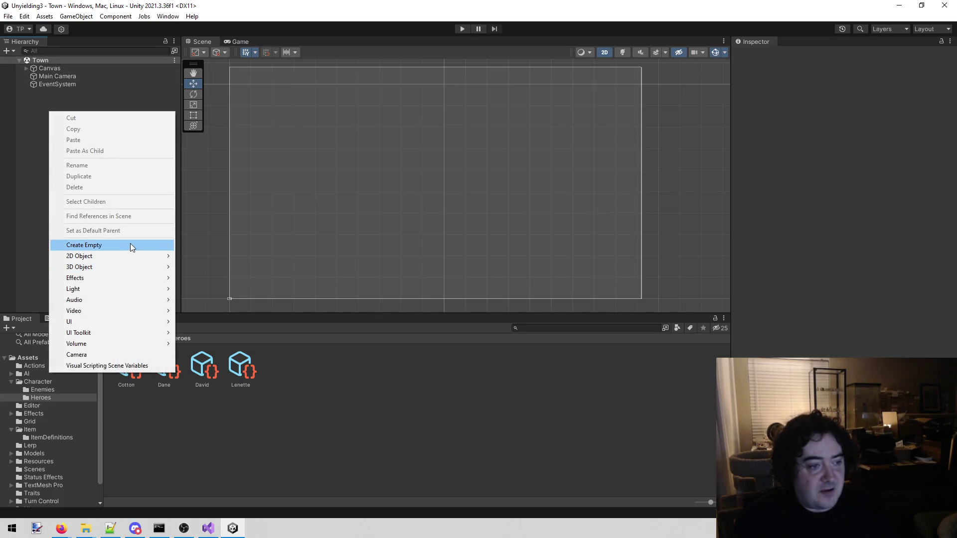
{"action": "left_click", "coordinate": [130, 243]}
{"action": "type", "text": "Code"}
{"action": "key", "text": "Return"}
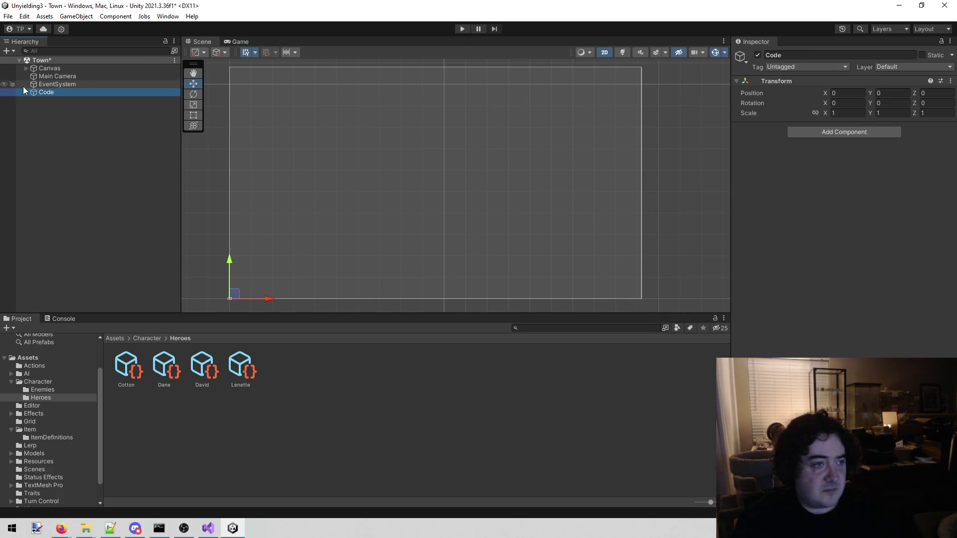
{"action": "mouse_move", "coordinate": [46, 94]}
{"action": "left_mouse_down"}
{"action": "mouse_move", "coordinate": [55, 94]}
{"action": "mouse_move", "coordinate": [49, 70]}
{"action": "mouse_move", "coordinate": [57, 79]}
{"action": "mouse_move", "coordinate": [43, 92]}
{"action": "mouse_move", "coordinate": [57, 72]}
{"action": "left_mouse_up"}
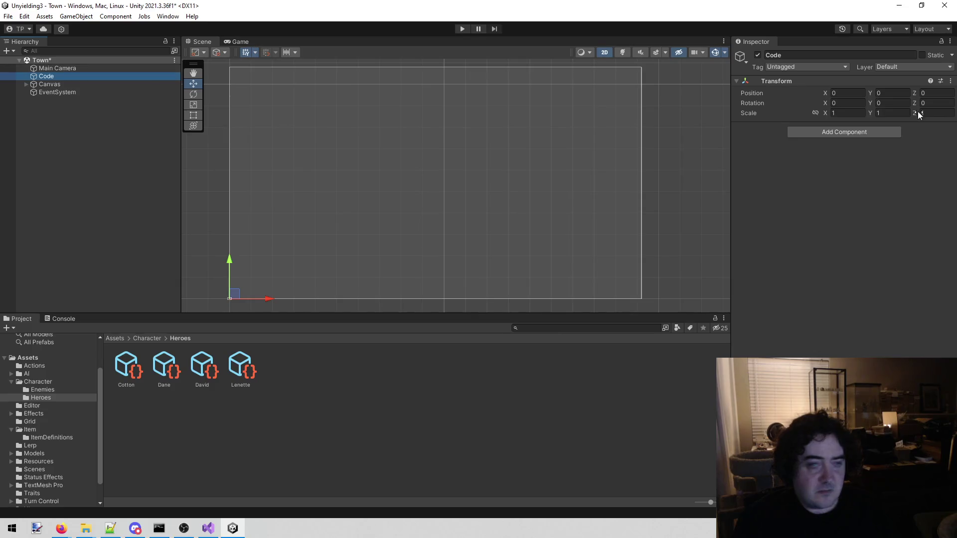
- Add the Debug Startup script component to the Code object
{"action": "left_click", "coordinate": [887, 130]}
{"action": "type", "text": "debug"}
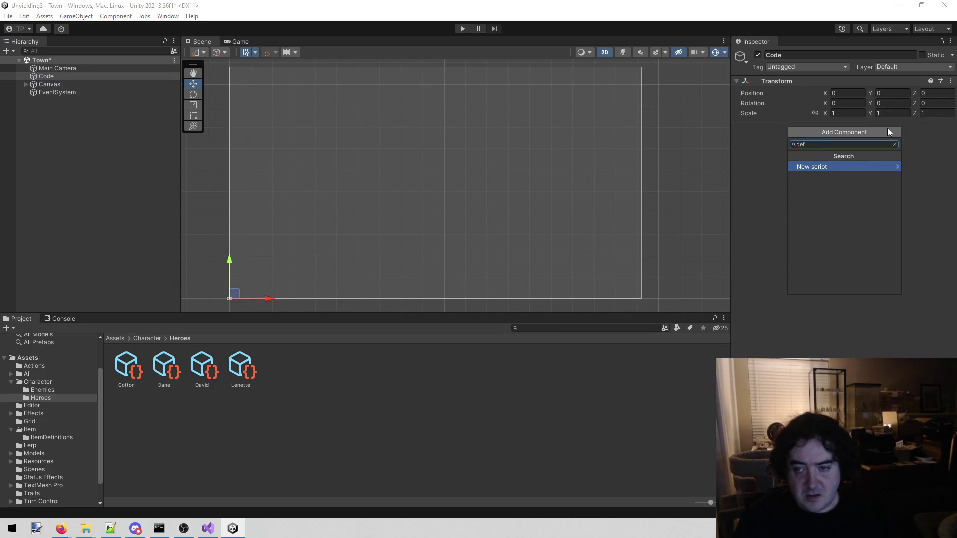
{"action": "key", "text": "Return"}
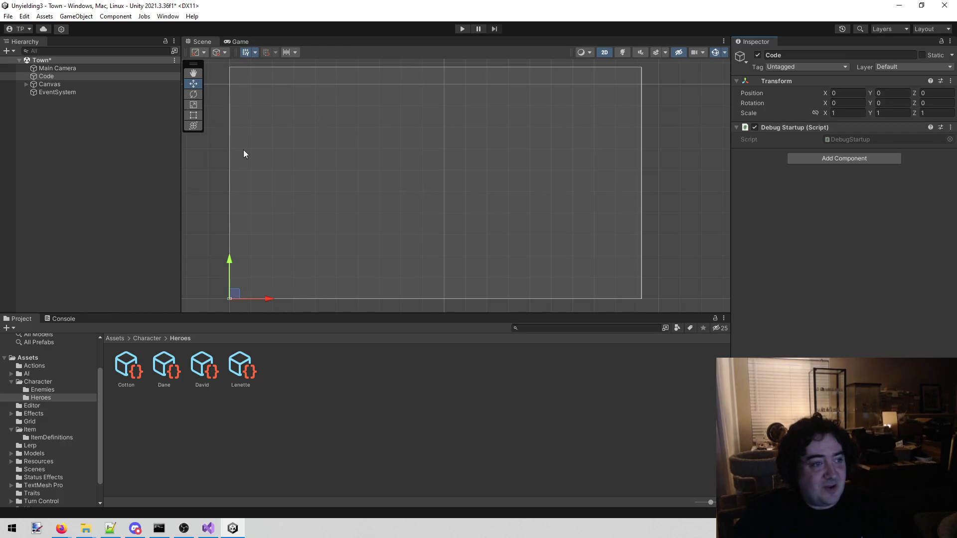
{"action": "left_click", "coordinate": [62, 219]}
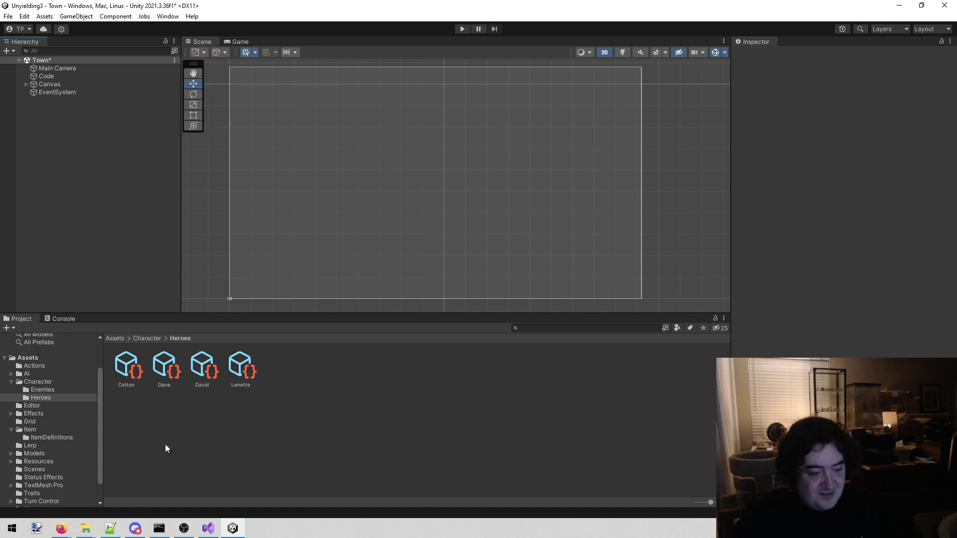
- Scroll through the Character Screen notes, minimize Visual Studio, and expand Canvas in Unity to show BG
{"action": "left_click", "coordinate": [208, 529]}
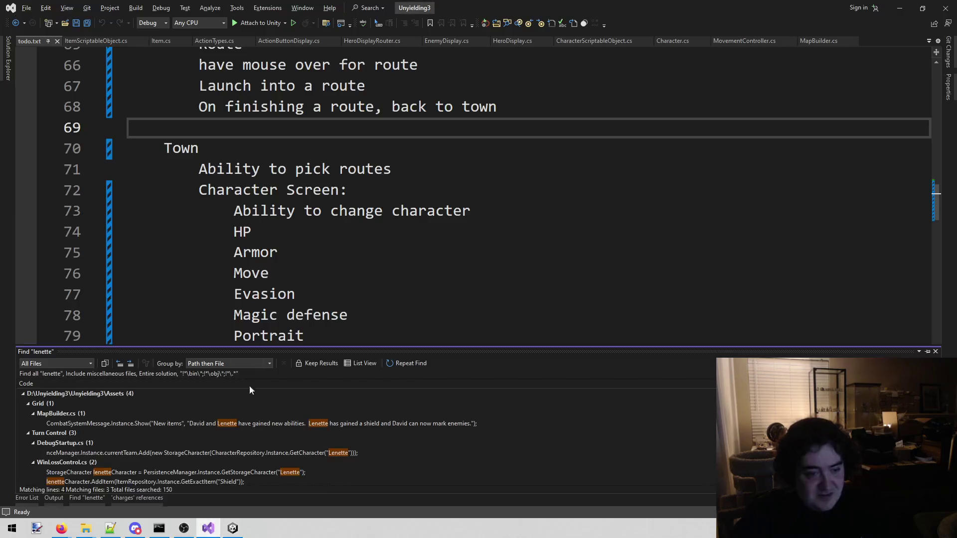
{"action": "scroll", "coordinate": [182, 301], "scroll_direction": "down", "scroll_amount": 3}
{"action": "scroll", "coordinate": [305, 243], "scroll_direction": "up", "scroll_amount": 3}
{"action": "scroll", "coordinate": [304, 242], "scroll_direction": "down", "scroll_amount": 1}
{"action": "scroll", "coordinate": [304, 243], "scroll_direction": "down", "scroll_amount": 1}
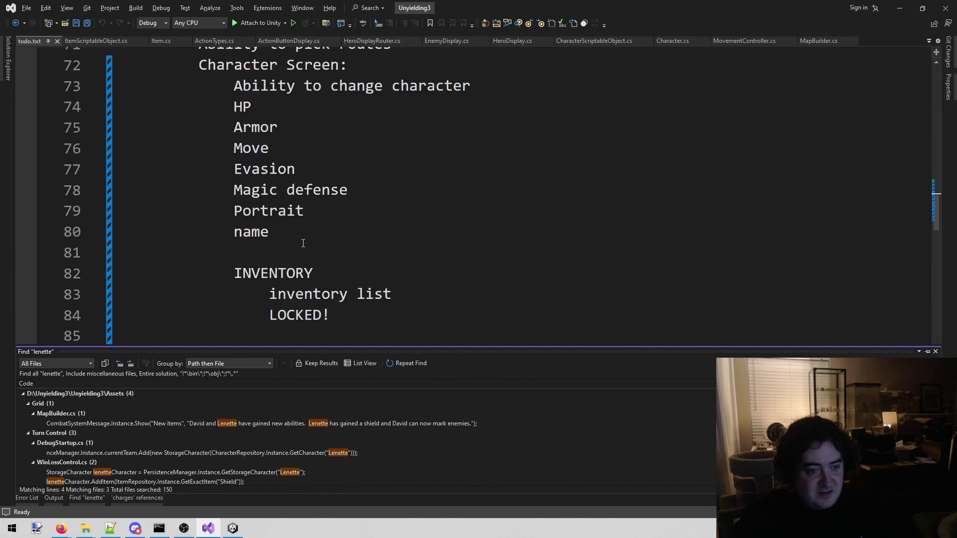
{"action": "scroll", "coordinate": [303, 243], "scroll_direction": "up", "scroll_amount": 1}
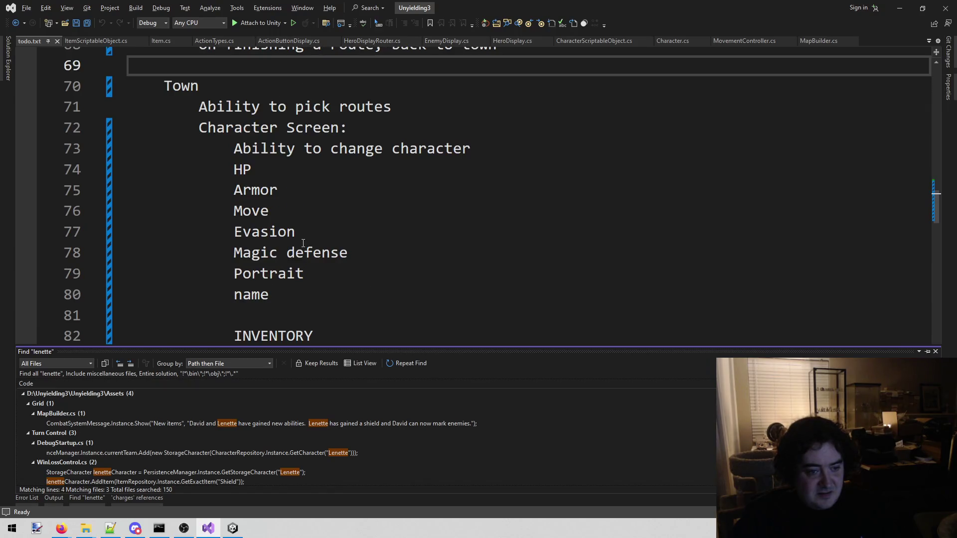
{"action": "left_click", "coordinate": [900, 8]}
{"action": "left_click", "coordinate": [26, 85]}
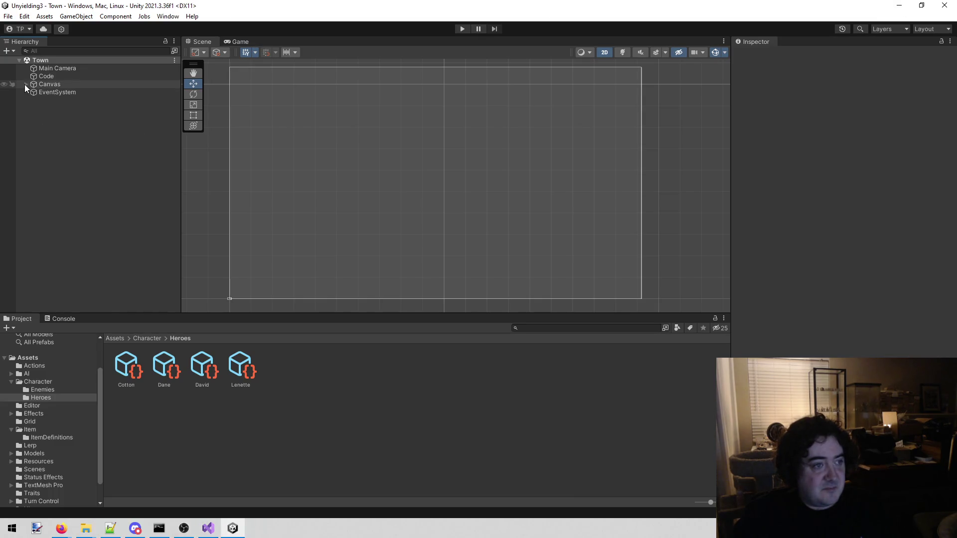
- Create an empty child of Canvas named 'Character Editor'
{"action": "right_click", "coordinate": [65, 81]}
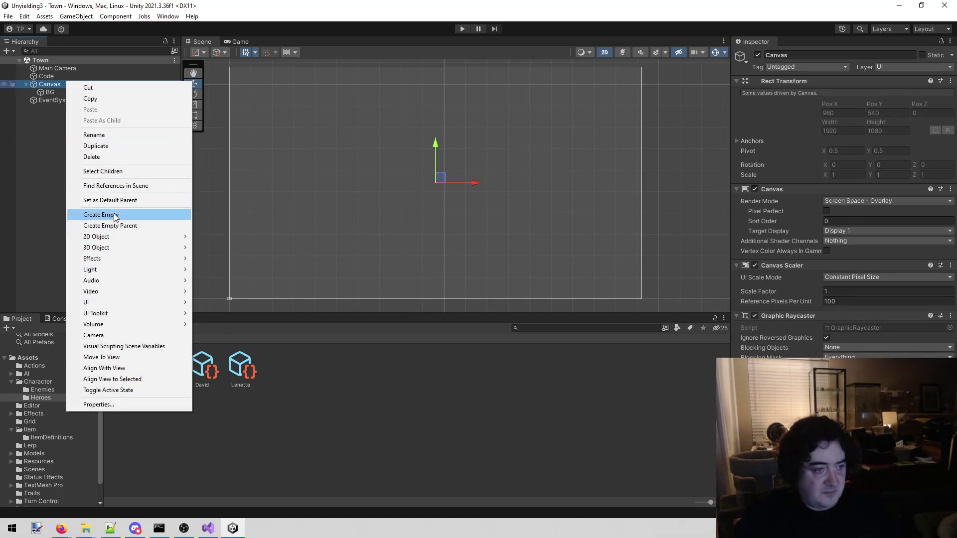
{"action": "left_click", "coordinate": [114, 214]}
{"action": "type", "text": "Character"}
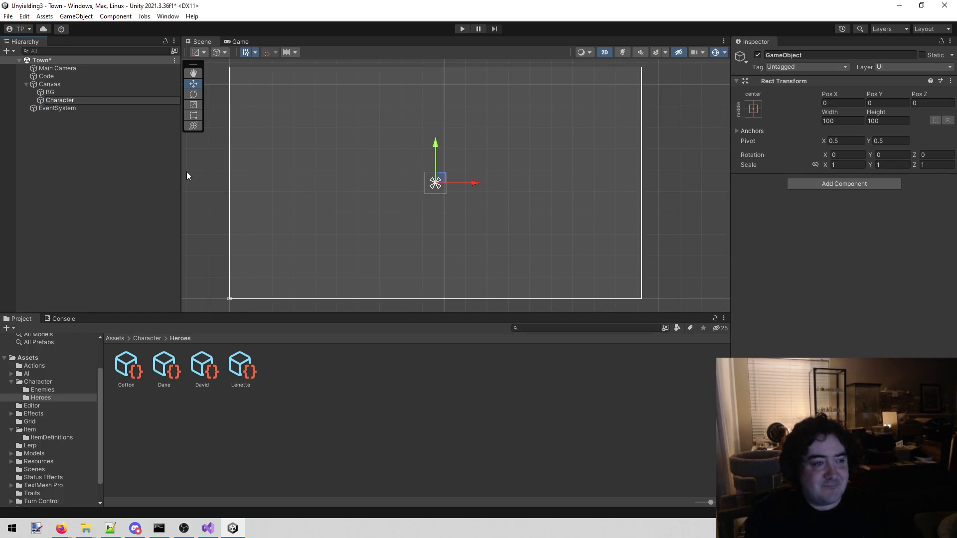
{"action": "type", "text": "Editor"}
{"action": "key", "text": "BackSpace"}
{"action": "key", "text": "BackSpace"}
{"action": "key", "text": "BackSpace"}
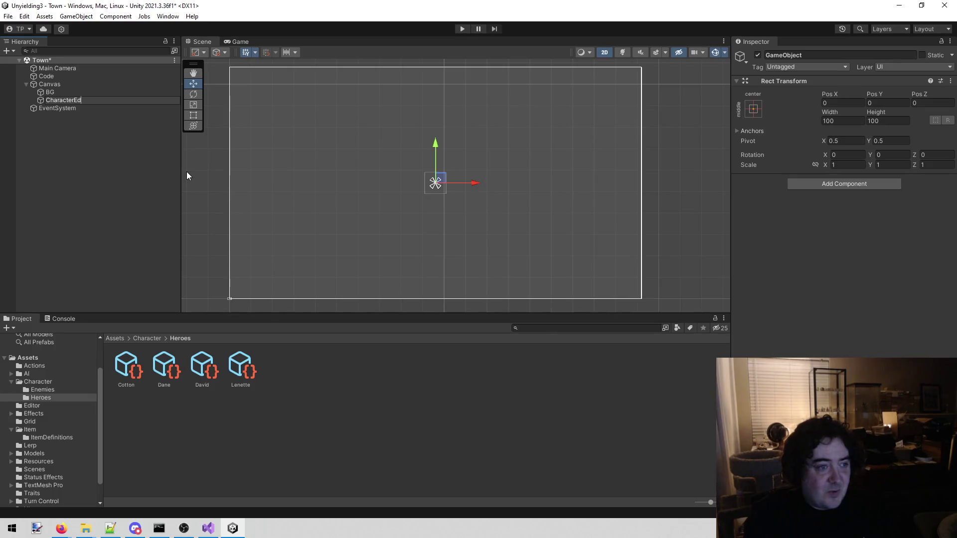
{"action": "type", "text": "E"}
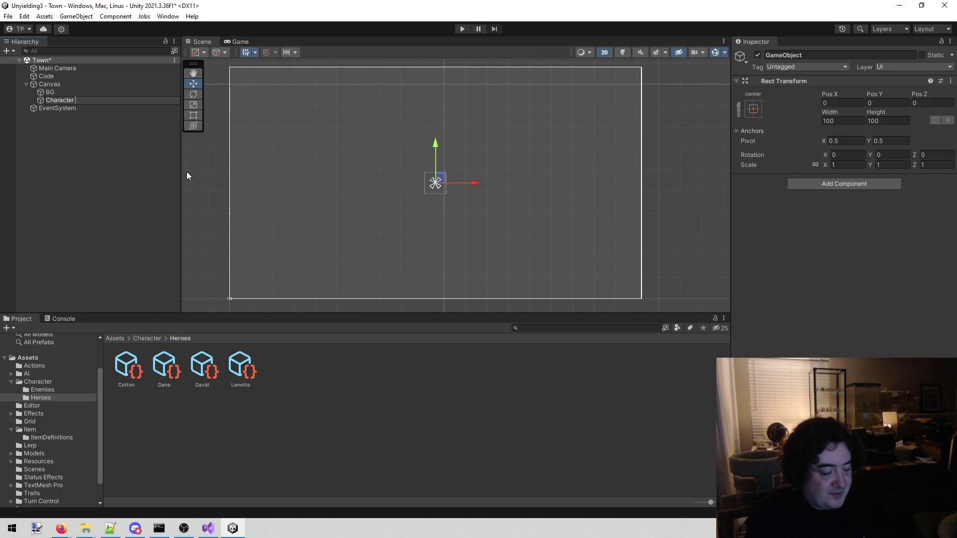
{"action": "type", "text": "ditor"}
{"action": "key", "text": "Return"}
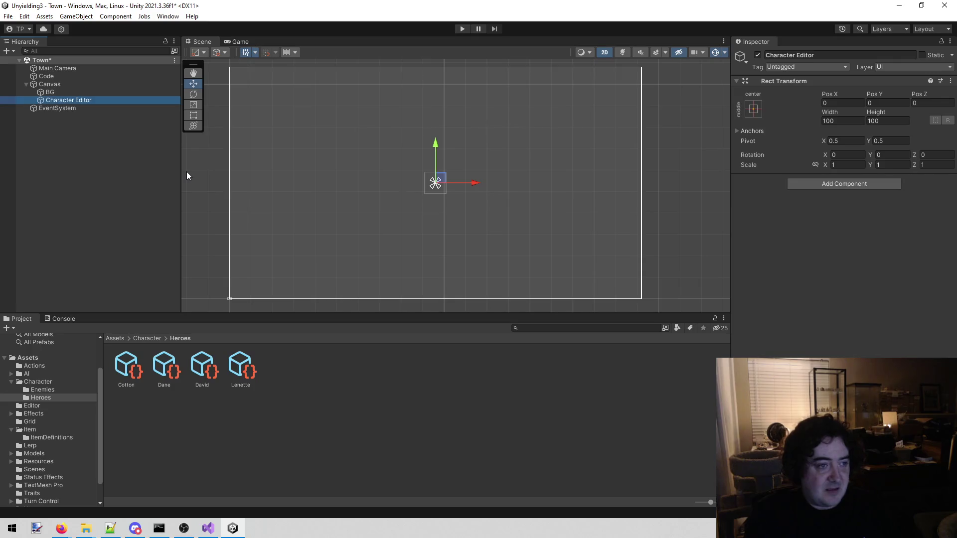
- Add a UI Image inside Character Editor
{"action": "right_click", "coordinate": [74, 103]}
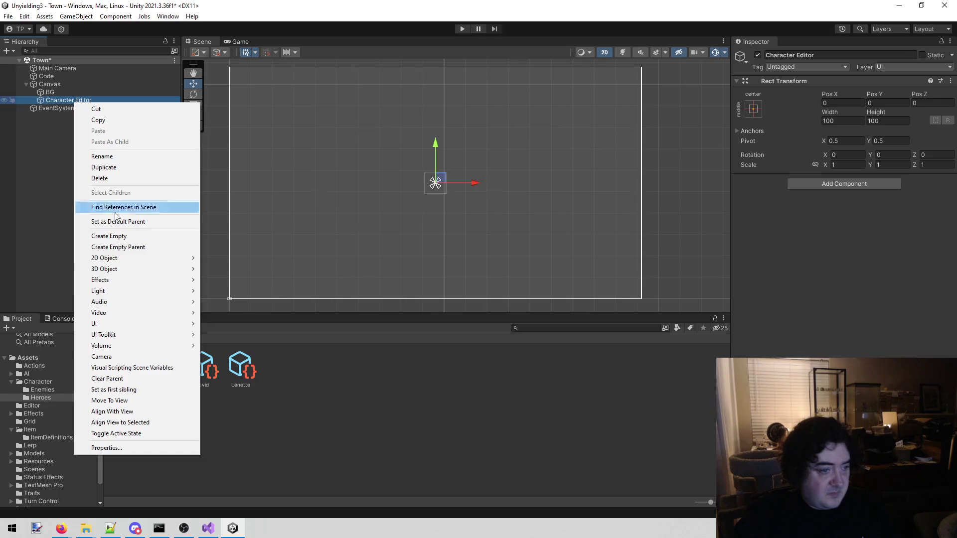
{"action": "mouse_move", "coordinate": [133, 322]}
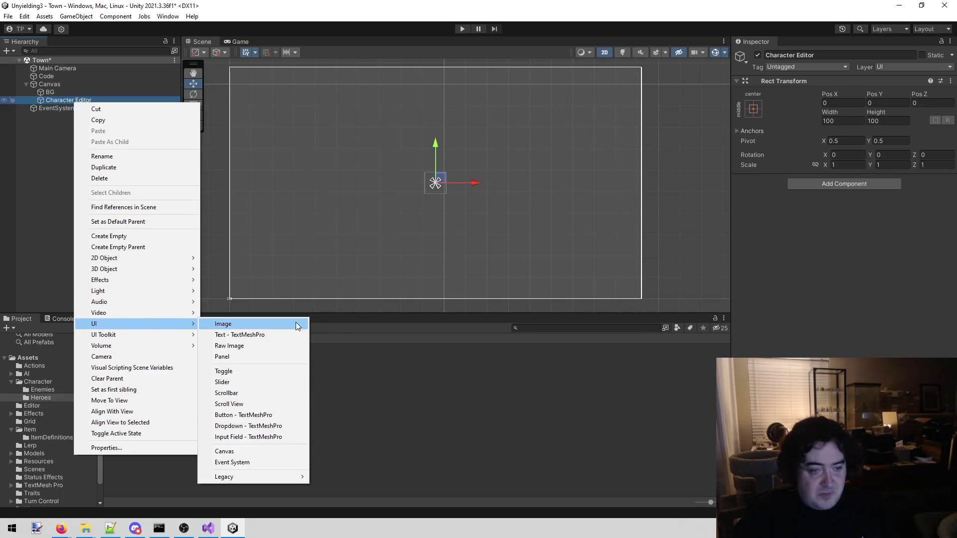
{"action": "left_click", "coordinate": [295, 322]}
{"action": "mouse_move", "coordinate": [432, 226]}
{"action": "left_mouse_down"}
{"action": "mouse_move", "coordinate": [436, 250]}
{"action": "mouse_move", "coordinate": [420, 236]}
{"action": "left_mouse_up"}
- Create an empty 'Characters' child under Character Editor and move the Image into it
{"action": "right_click", "coordinate": [68, 99]}
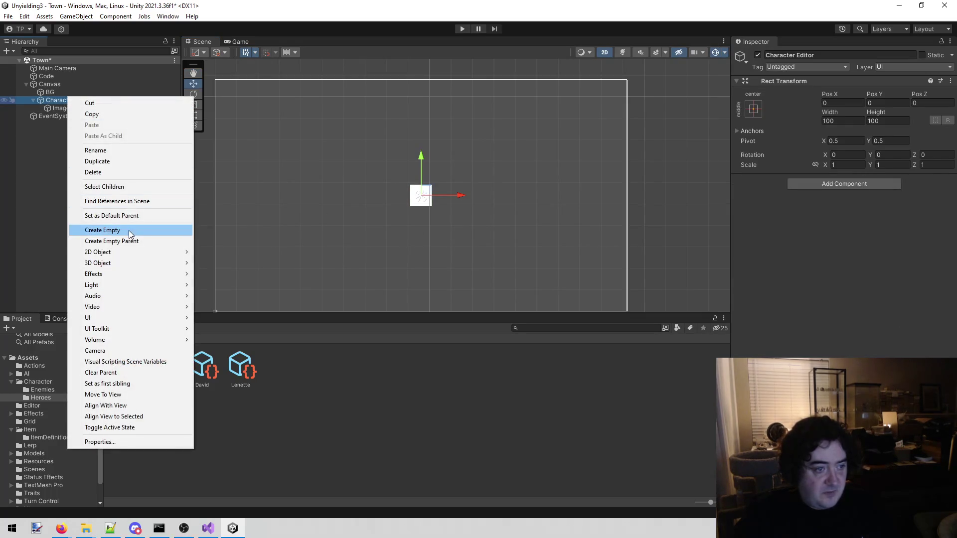
{"action": "left_click", "coordinate": [129, 230]}
{"action": "type", "text": "Ch"}
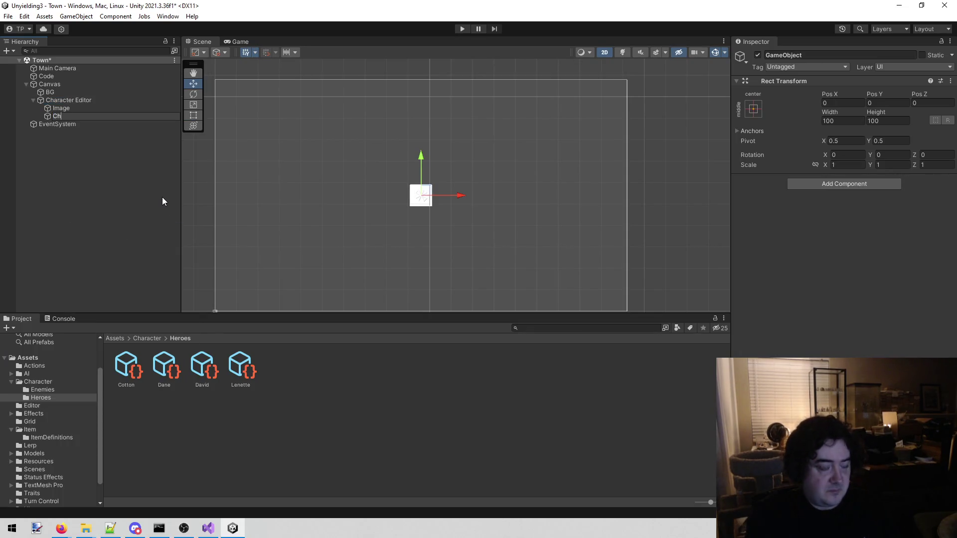
{"action": "type", "text": "aracters"}
{"action": "key", "text": "Return"}
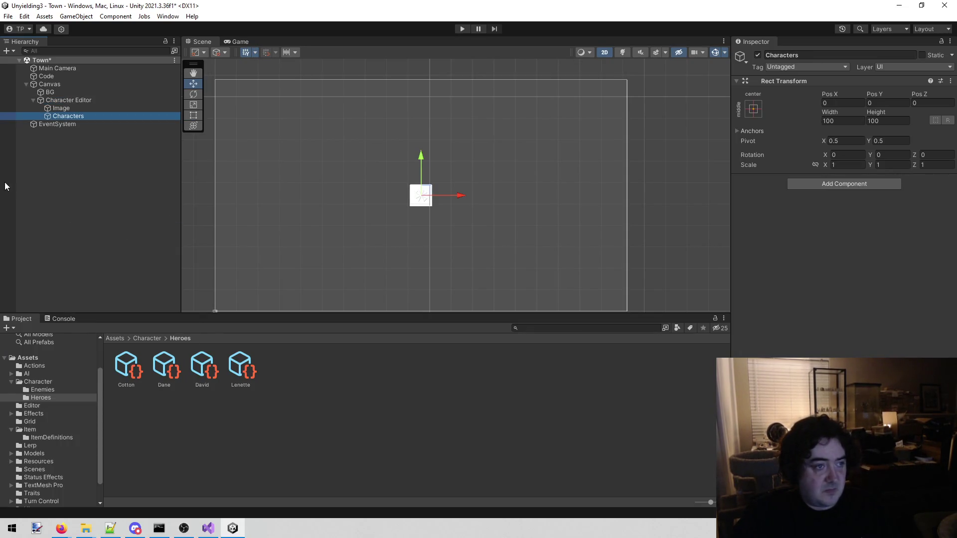
{"action": "left_click", "coordinate": [132, 202]}
{"action": "left_click_drag", "start_coordinate": [70, 108], "coordinate": [78, 116]}
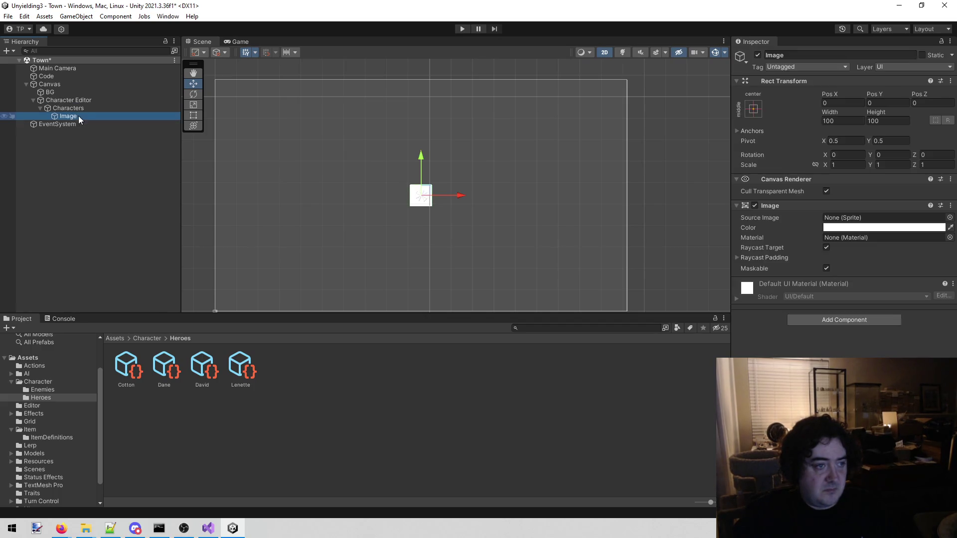
- Delete the leftover Image object from under Characters
{"action": "left_click", "coordinate": [113, 115]}
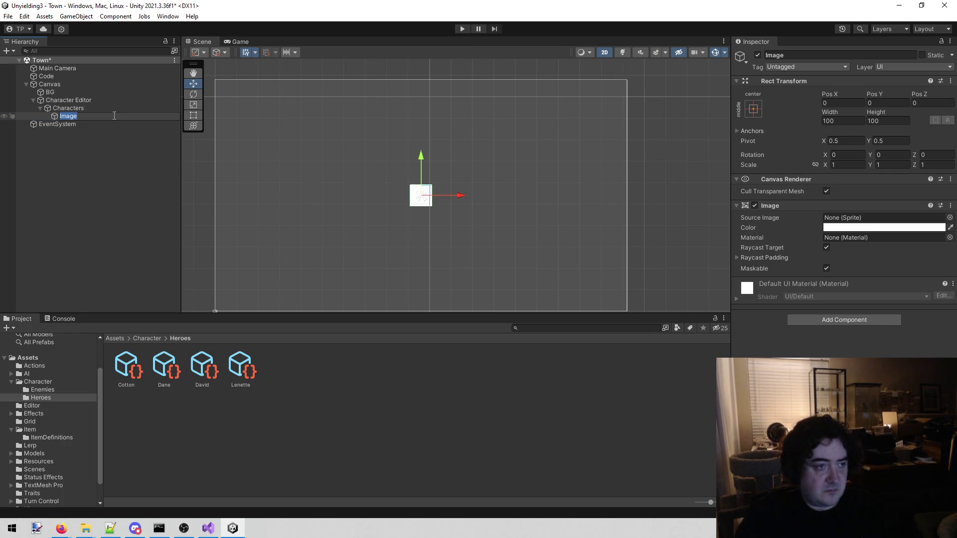
{"action": "left_click", "coordinate": [87, 93]}
{"action": "left_click", "coordinate": [92, 115]}
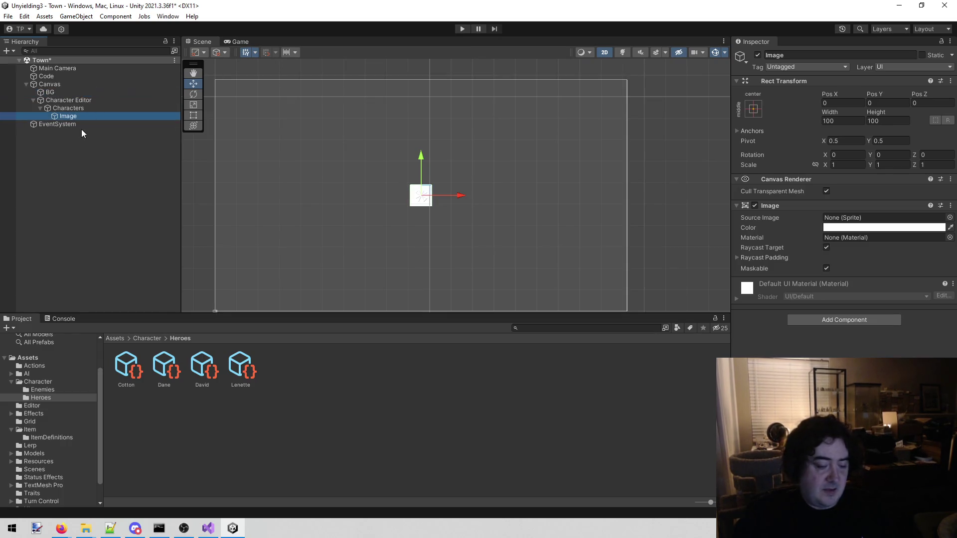
{"action": "key", "text": "Delete"}
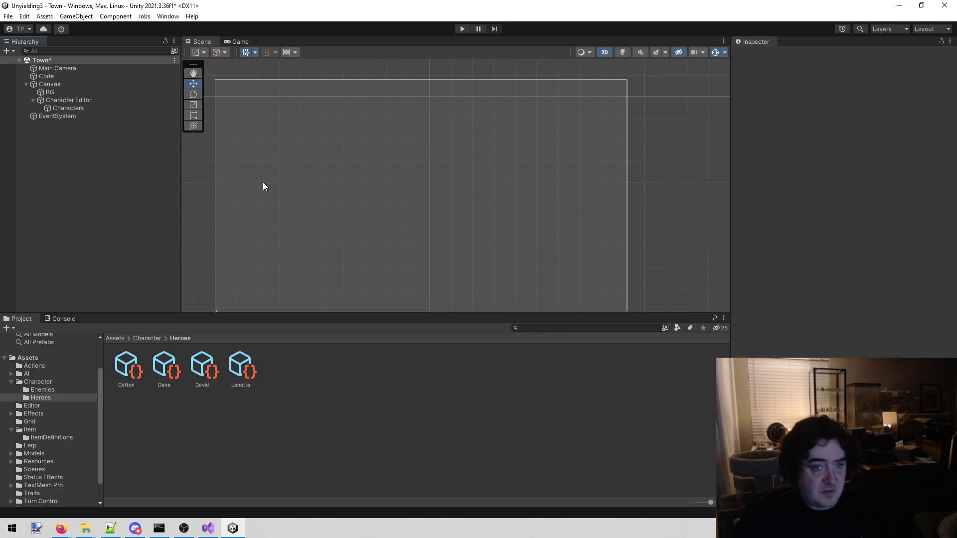
- Create an empty GameObject under Characters and name it Character1
{"action": "left_click", "coordinate": [114, 106]}
{"action": "left_click_drag", "start_coordinate": [364, 166], "coordinate": [333, 160]}
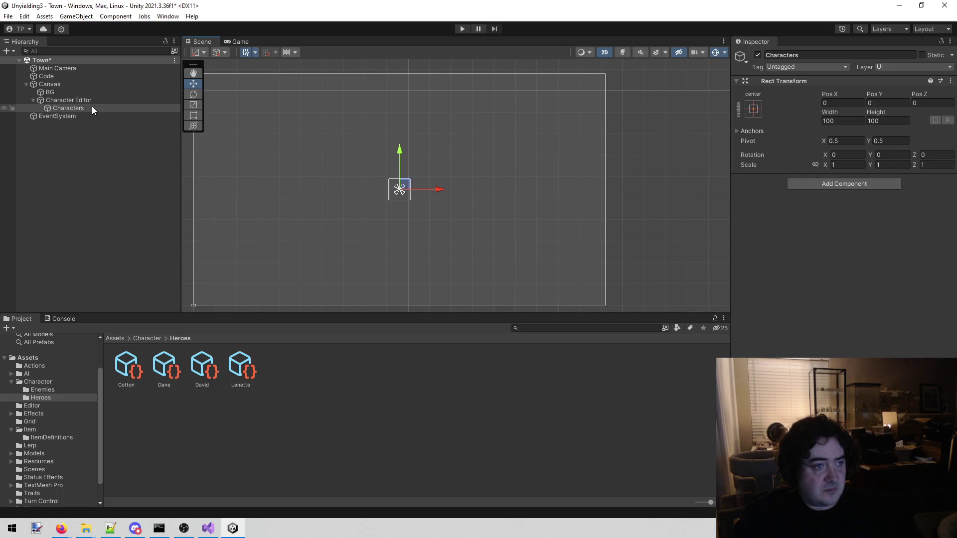
{"action": "right_click", "coordinate": [92, 106]}
{"action": "left_click", "coordinate": [141, 240]}
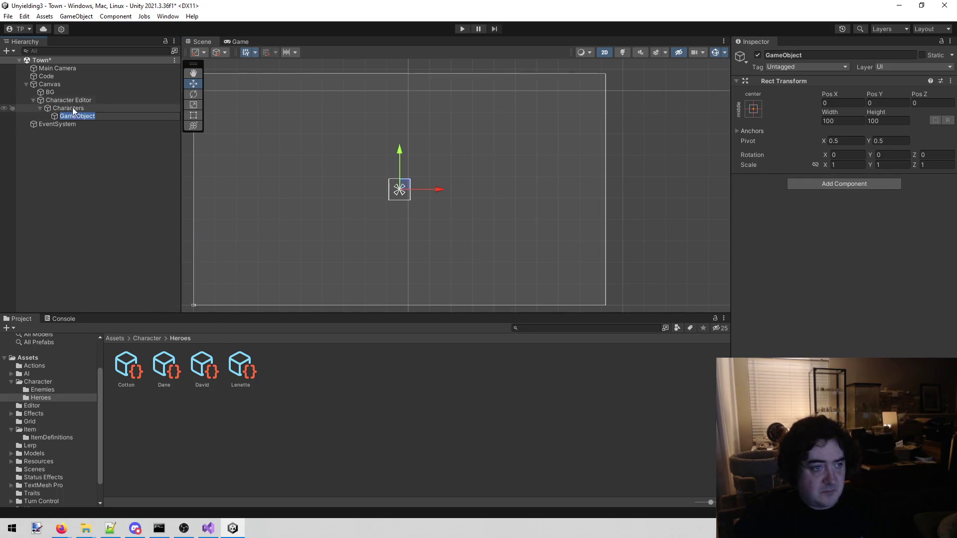
{"action": "left_click", "coordinate": [836, 55]}
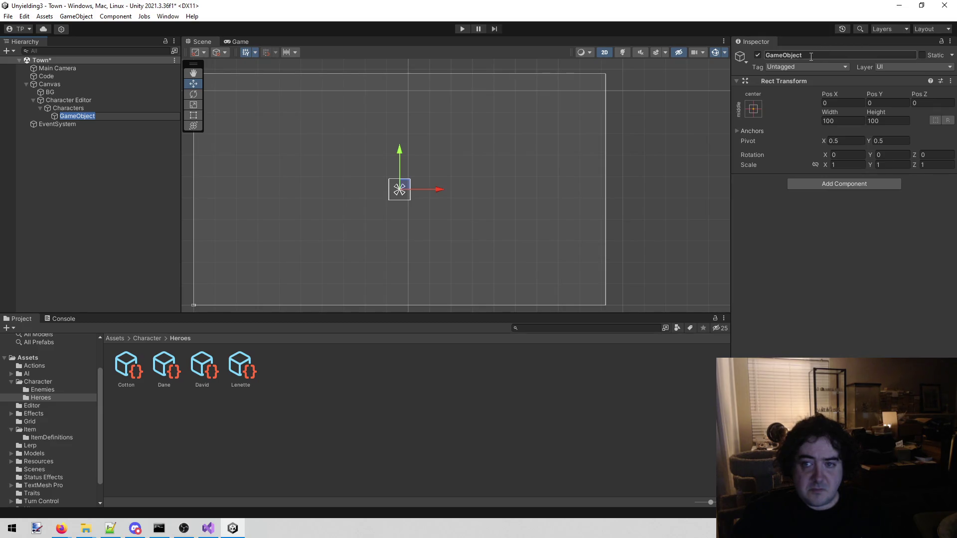
{"action": "type", "text": "Character1"}
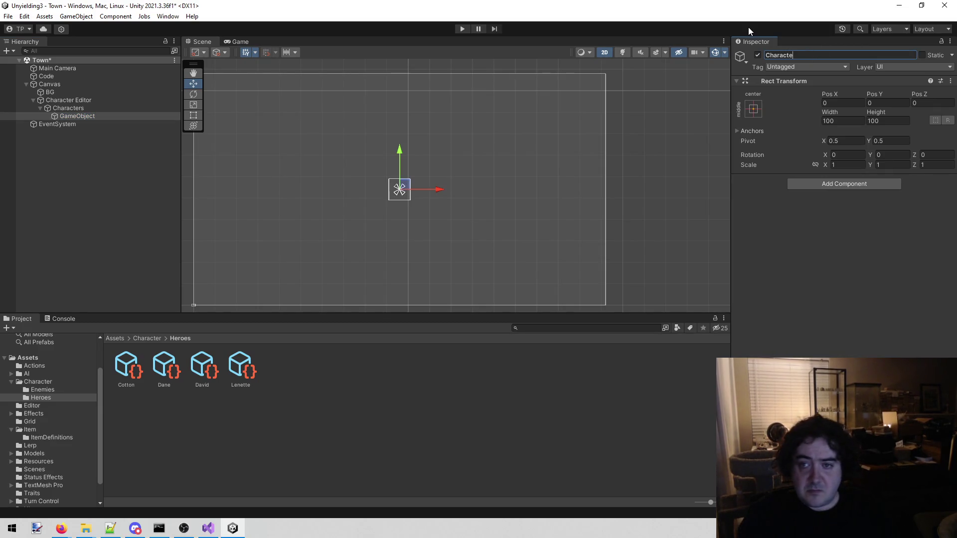
{"action": "key", "text": "Return"}
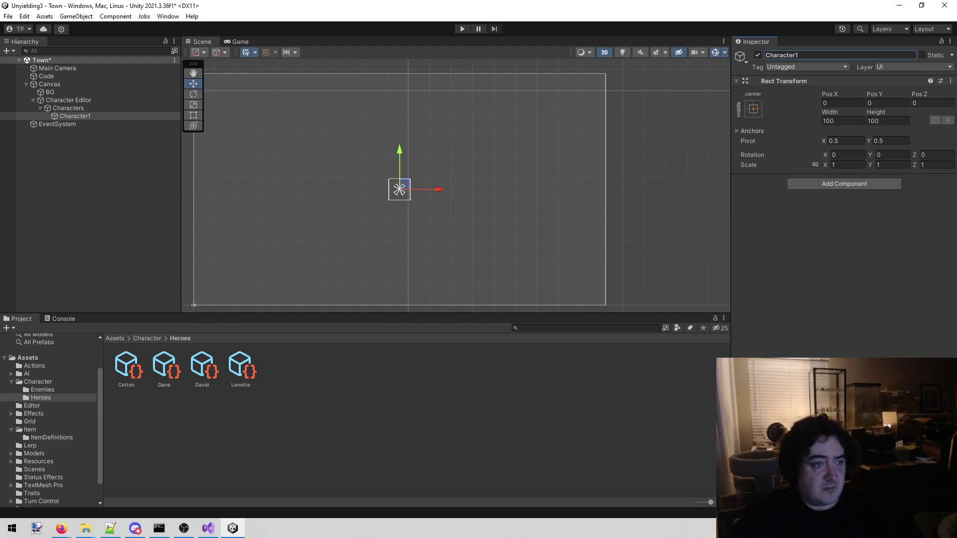
{"action": "left_click", "coordinate": [116, 146]}
{"action": "left_click", "coordinate": [78, 119]}
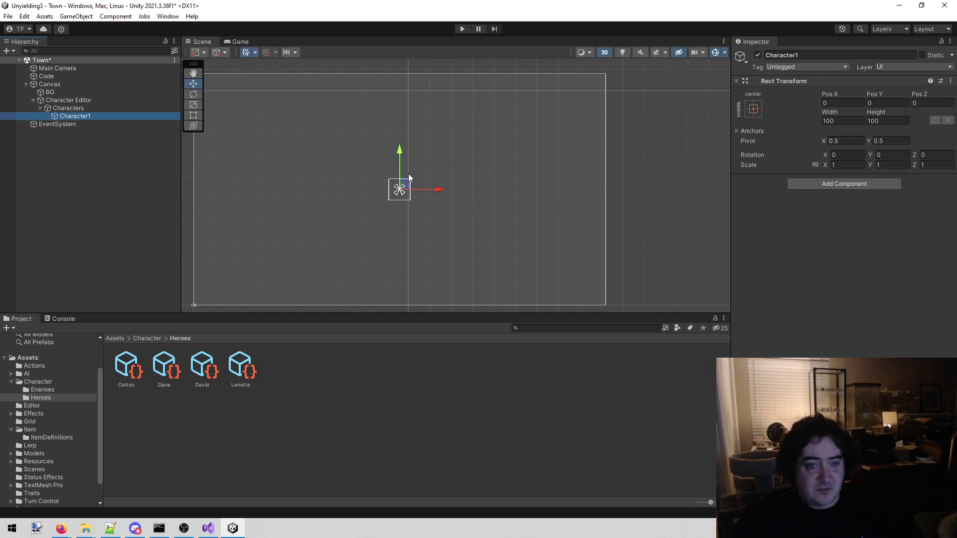
- Drag the Characters group left and up to Pos X -836, Pos Y 330
{"action": "mouse_move", "coordinate": [411, 180]}
{"action": "left_mouse_down"}
{"action": "mouse_move", "coordinate": [439, 158]}
{"action": "mouse_move", "coordinate": [453, 167]}
{"action": "mouse_move", "coordinate": [458, 158]}
{"action": "left_mouse_up"}
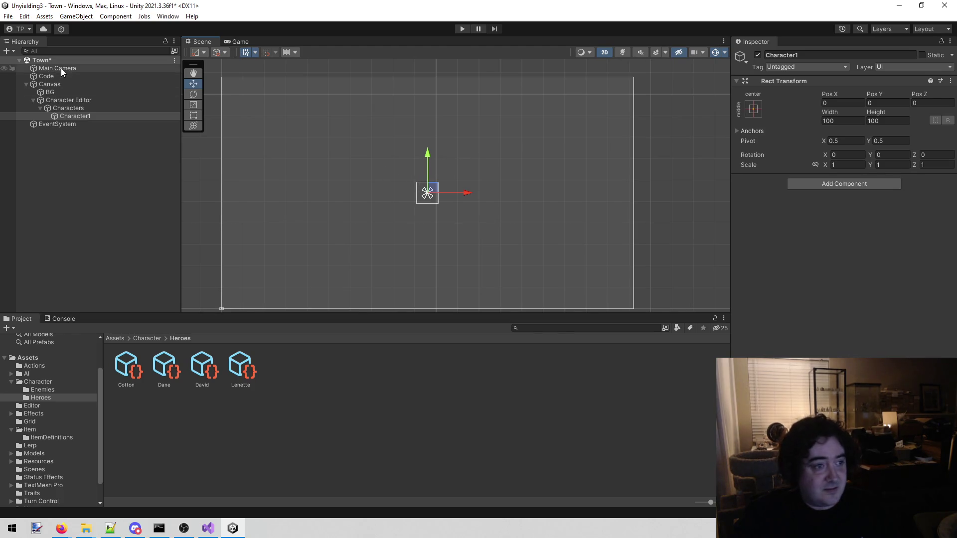
{"action": "left_click", "coordinate": [90, 108]}
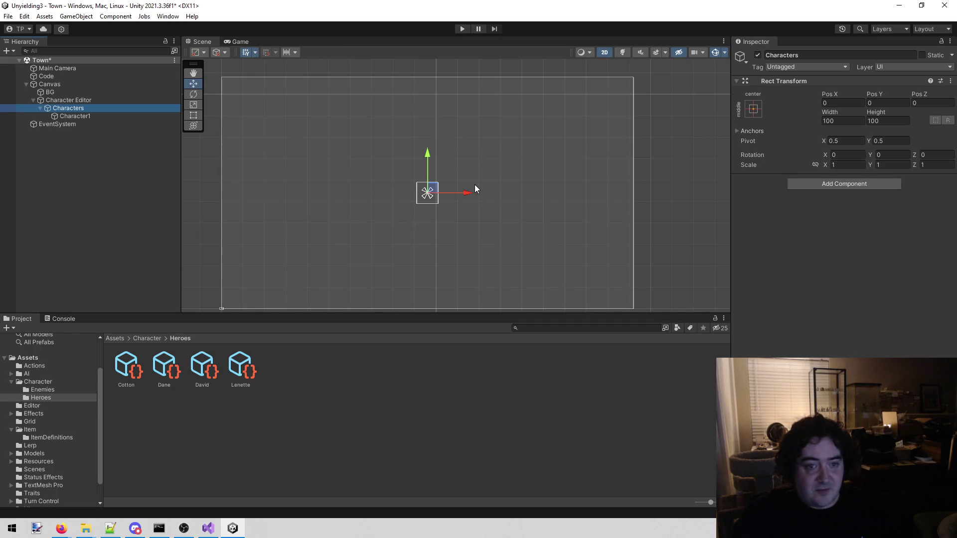
{"action": "left_click_drag", "start_coordinate": [464, 192], "coordinate": [308, 187]}
{"action": "left_click_drag", "start_coordinate": [277, 159], "coordinate": [283, 83]}
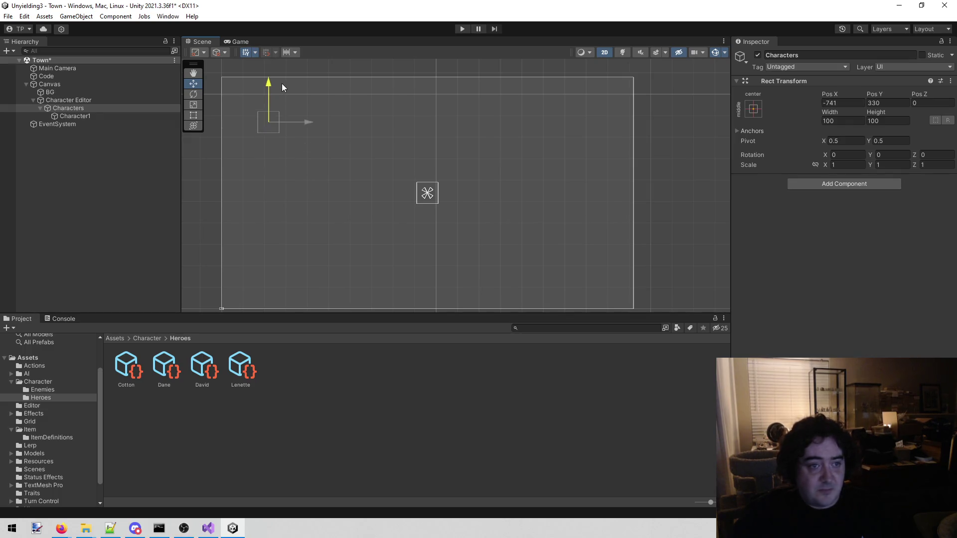
{"action": "left_click_drag", "start_coordinate": [315, 126], "coordinate": [288, 122]}
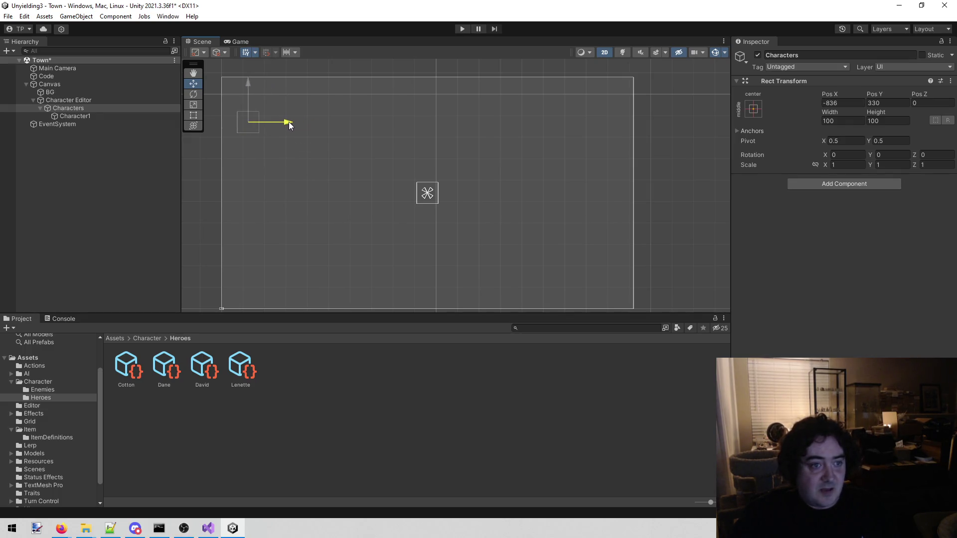
{"action": "left_click", "coordinate": [86, 164]}
{"action": "left_click", "coordinate": [99, 108]}
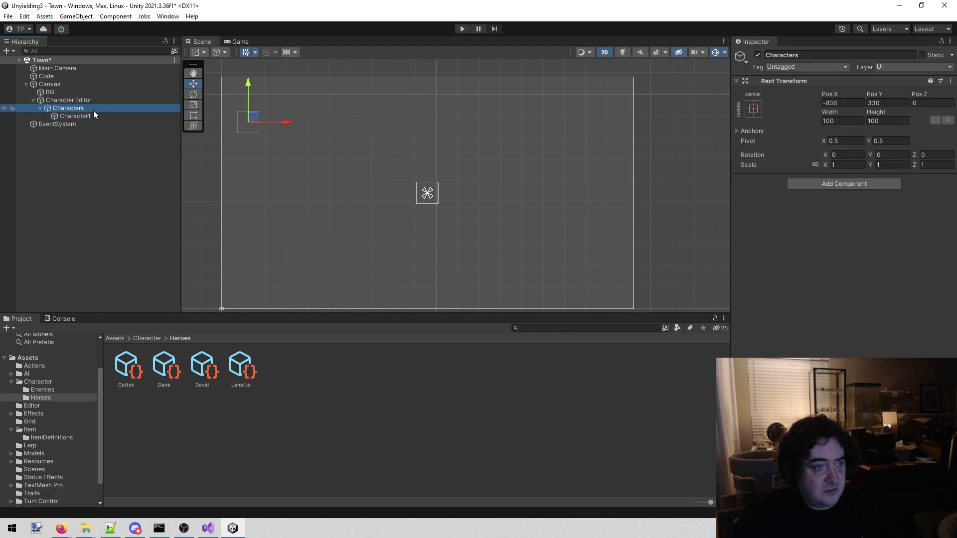
{"action": "left_click", "coordinate": [90, 116]}
- Add a Text - TextMeshPro label under Character1 with black vertex color
{"action": "right_click", "coordinate": [99, 117]}
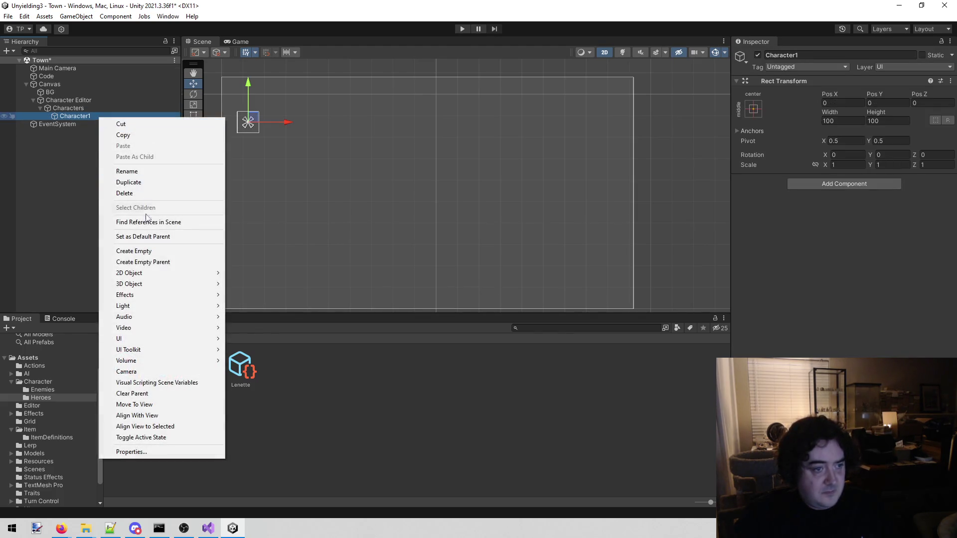
{"action": "mouse_move", "coordinate": [152, 339]}
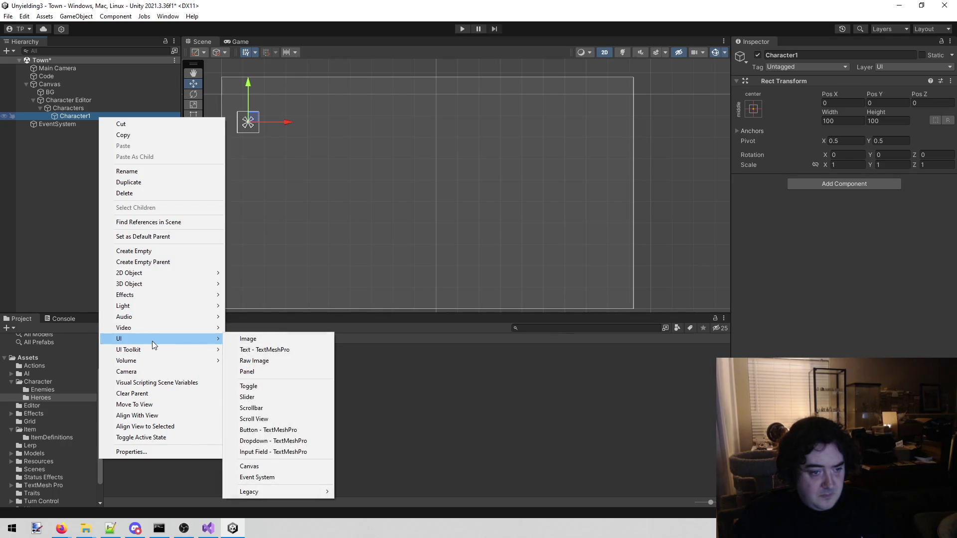
{"action": "left_click", "coordinate": [298, 348]}
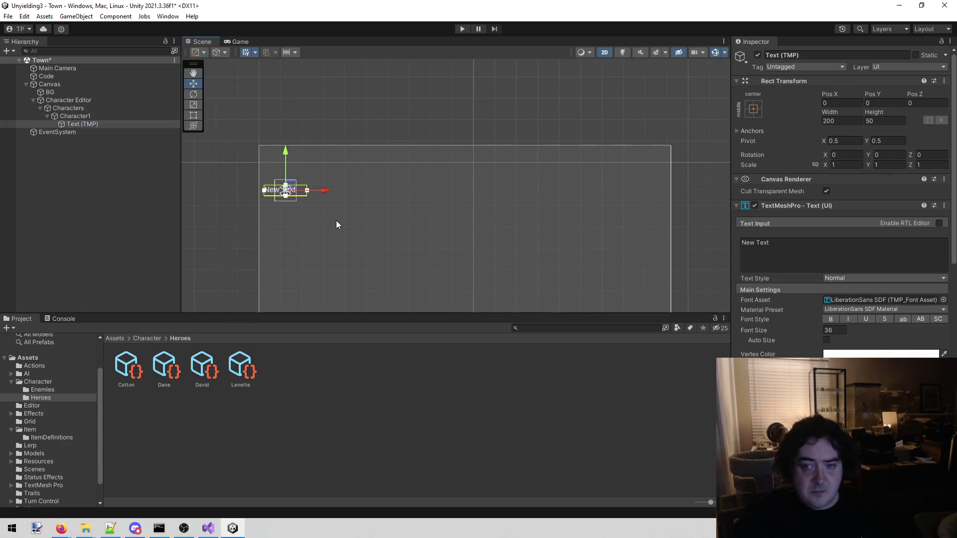
{"action": "left_click", "coordinate": [881, 354]}
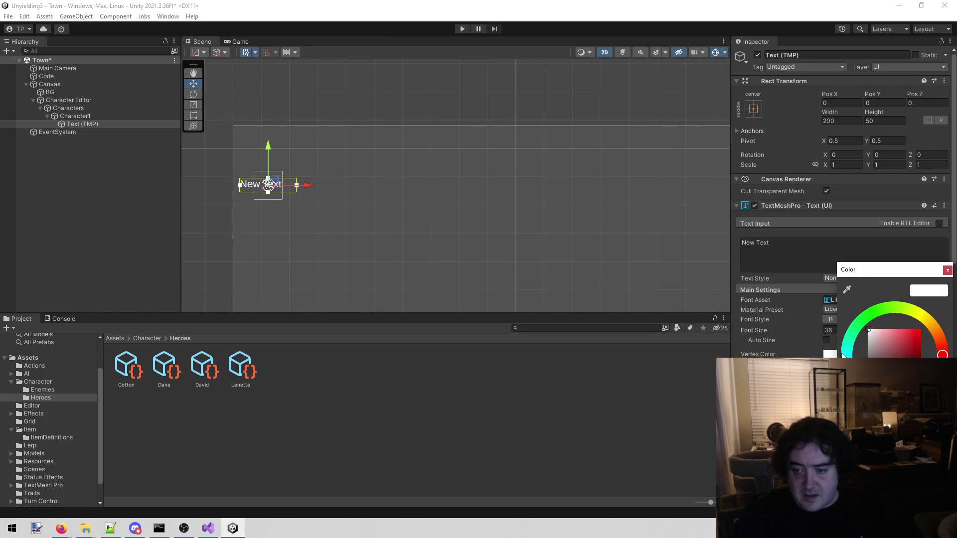
{"action": "left_click", "coordinate": [878, 382]}
{"action": "left_click", "coordinate": [947, 270]}
- Move the text label down below the character box to Pos Y -106
{"action": "left_click_drag", "start_coordinate": [400, 167], "coordinate": [427, 168]}
{"action": "scroll", "coordinate": [377, 150], "scroll_direction": "up", "scroll_amount": 3}
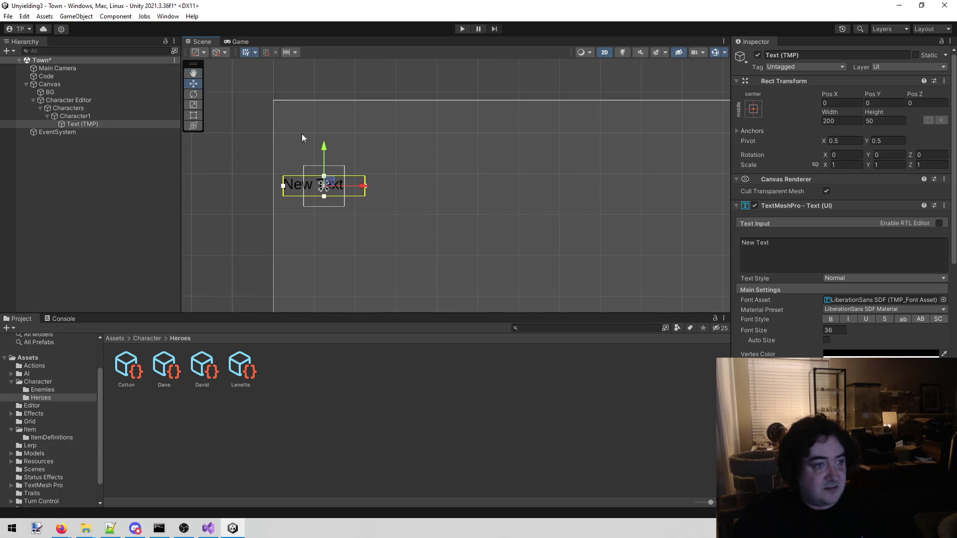
{"action": "left_click_drag", "start_coordinate": [326, 147], "coordinate": [325, 191]}
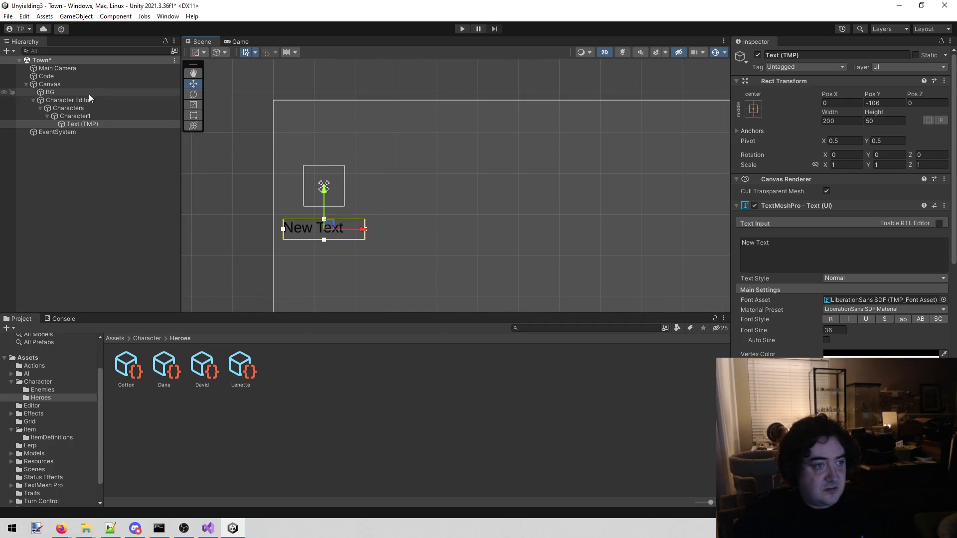
{"action": "left_click", "coordinate": [97, 116]}
- Add a UI Image under Character1 and rename it Portrait
{"action": "right_click", "coordinate": [97, 115]}
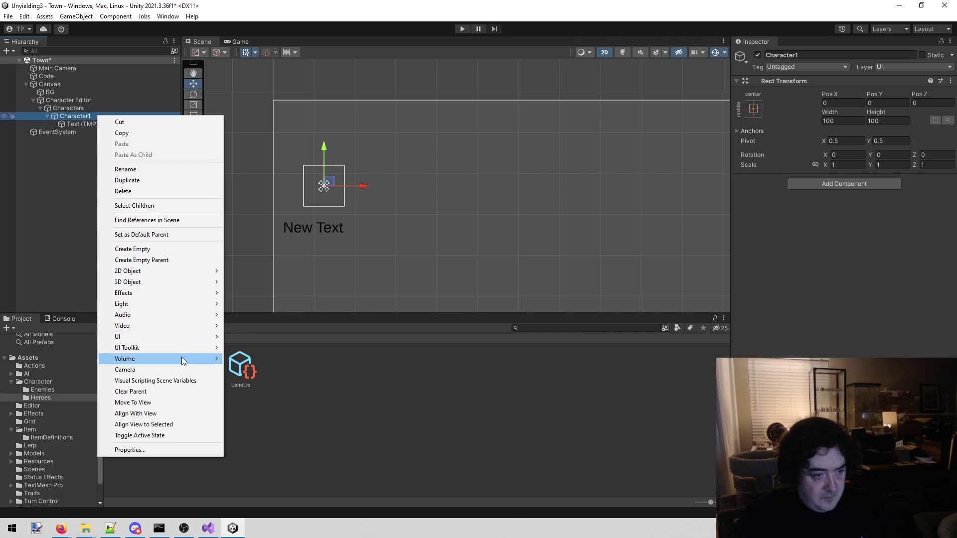
{"action": "mouse_move", "coordinate": [182, 357]}
{"action": "mouse_move", "coordinate": [186, 340]}
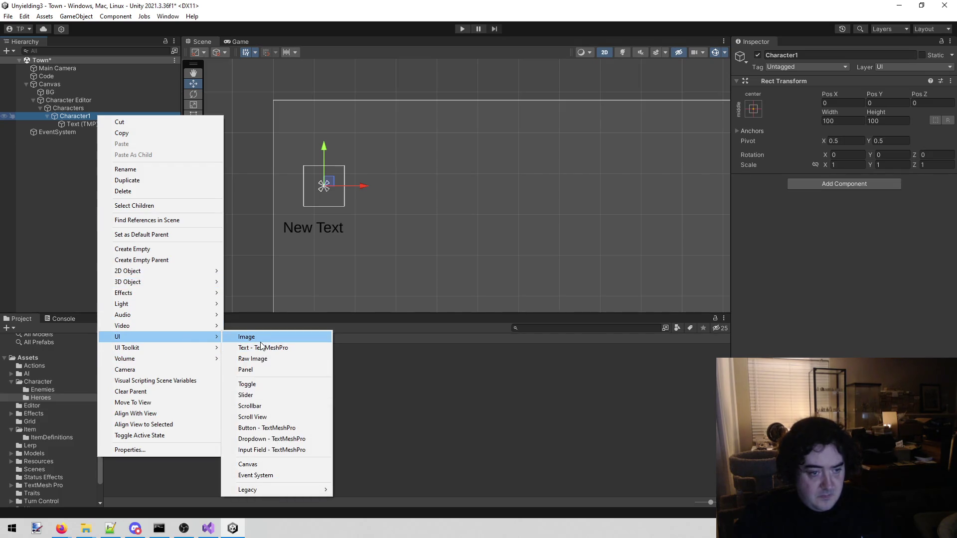
{"action": "left_click", "coordinate": [244, 338]}
{"action": "left_click", "coordinate": [806, 56]}
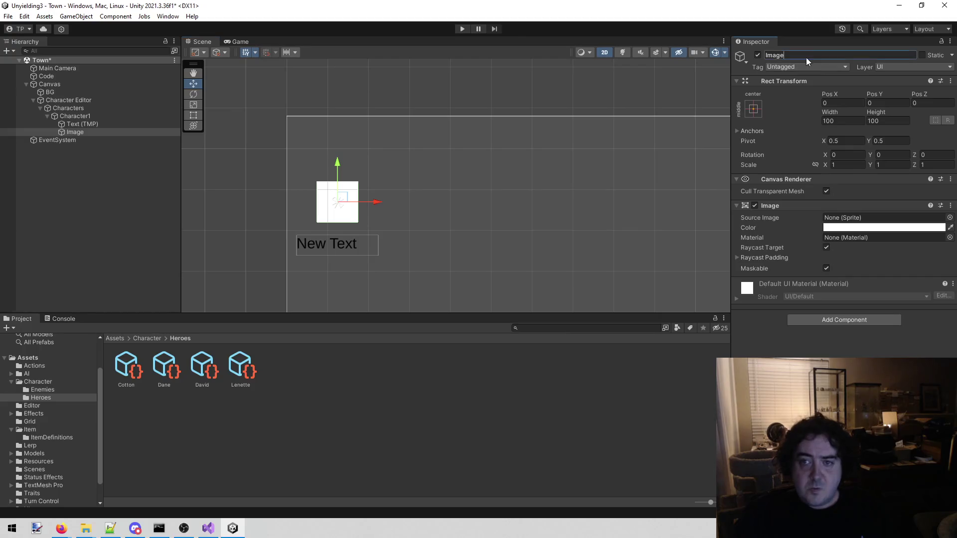
{"action": "type", "text": "Portrait"}
{"action": "key", "text": "Return"}
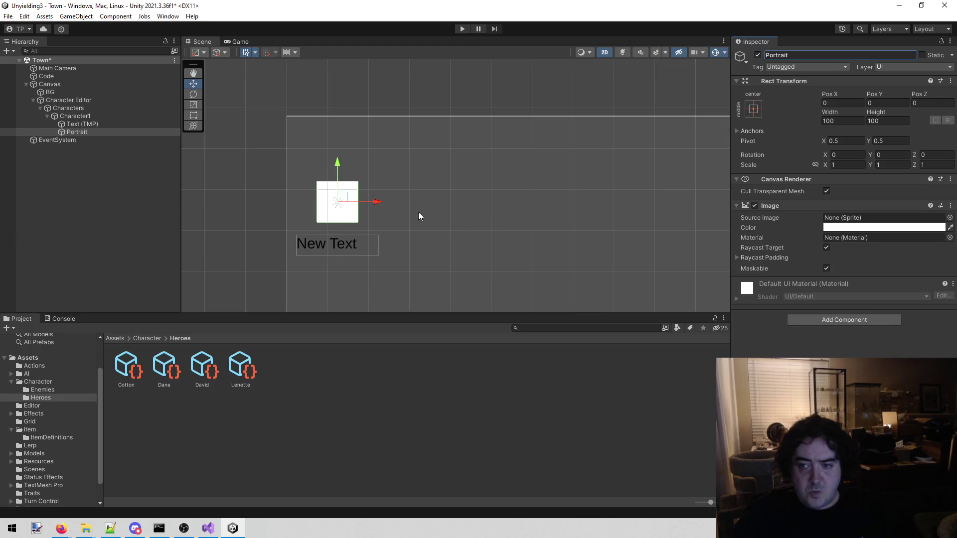
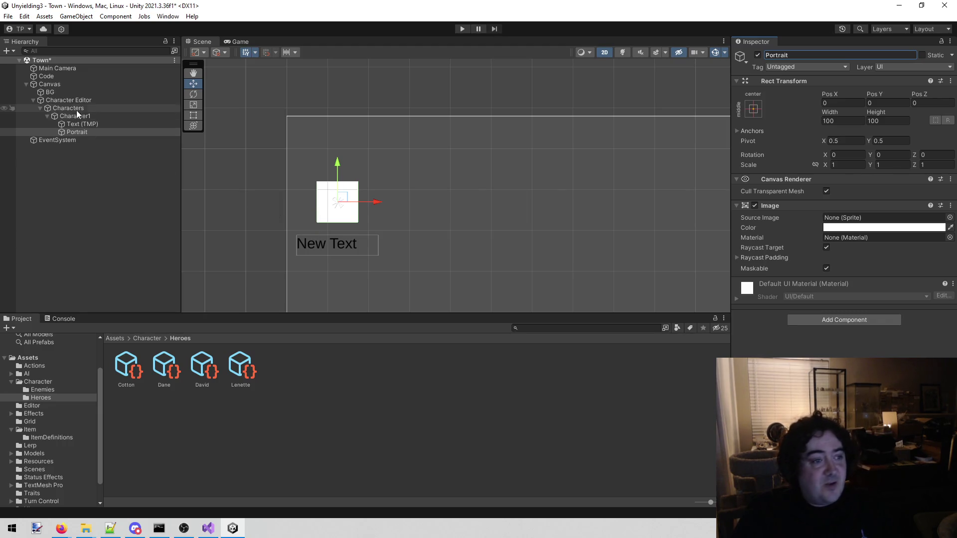
- Inspect Character1, its text object and the Portrait image in the Hierarchy
{"action": "left_click", "coordinate": [97, 118]}
{"action": "left_click_drag", "start_coordinate": [417, 173], "coordinate": [406, 175]}
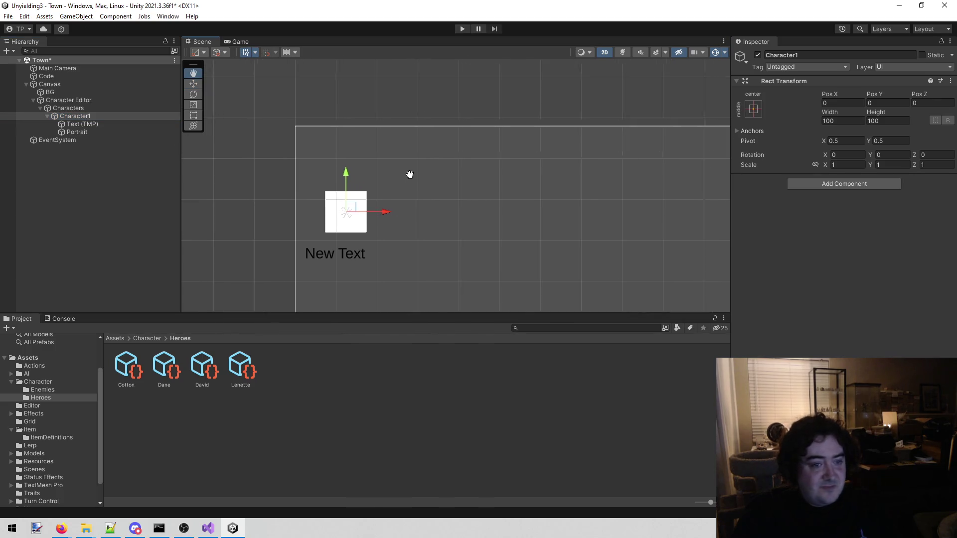
{"action": "left_click", "coordinate": [82, 127]}
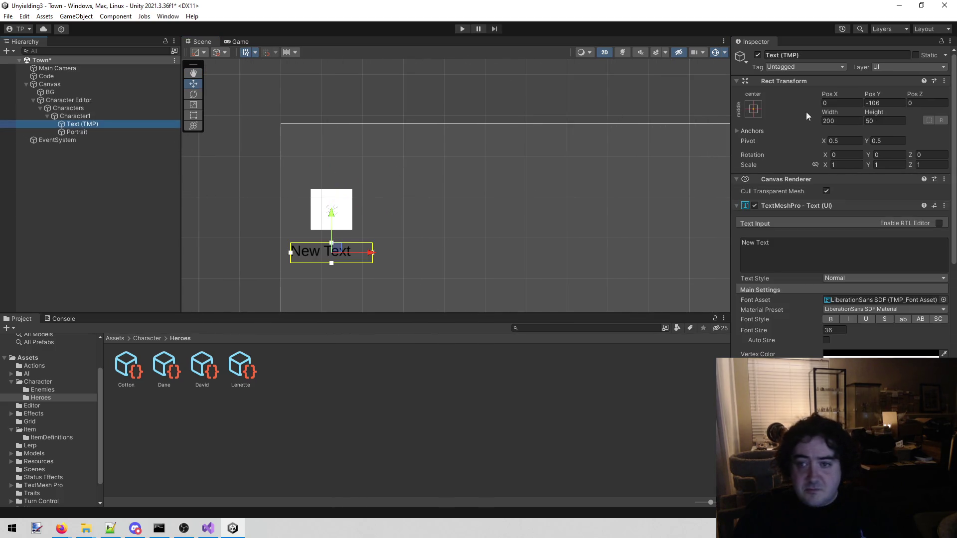
{"action": "left_click", "coordinate": [102, 133]}
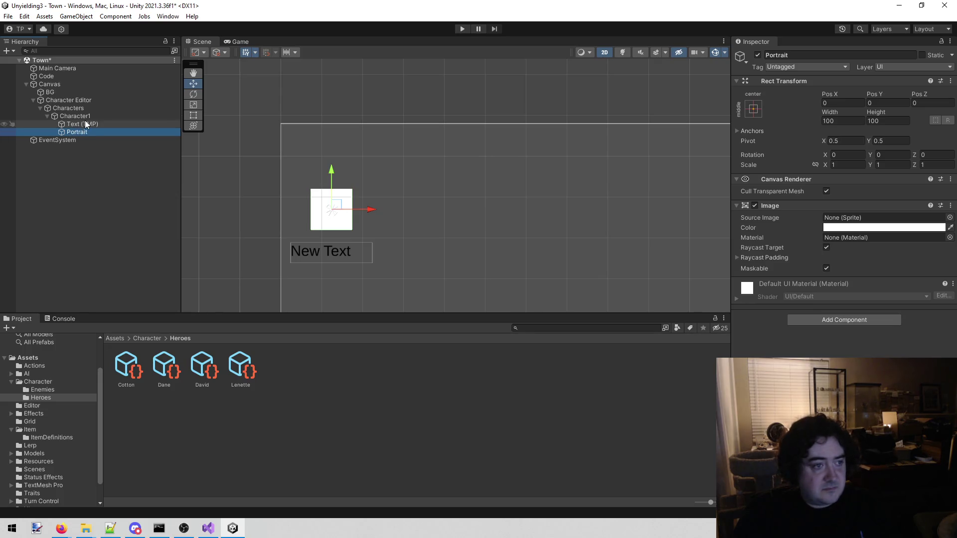
{"action": "left_click", "coordinate": [101, 124]}
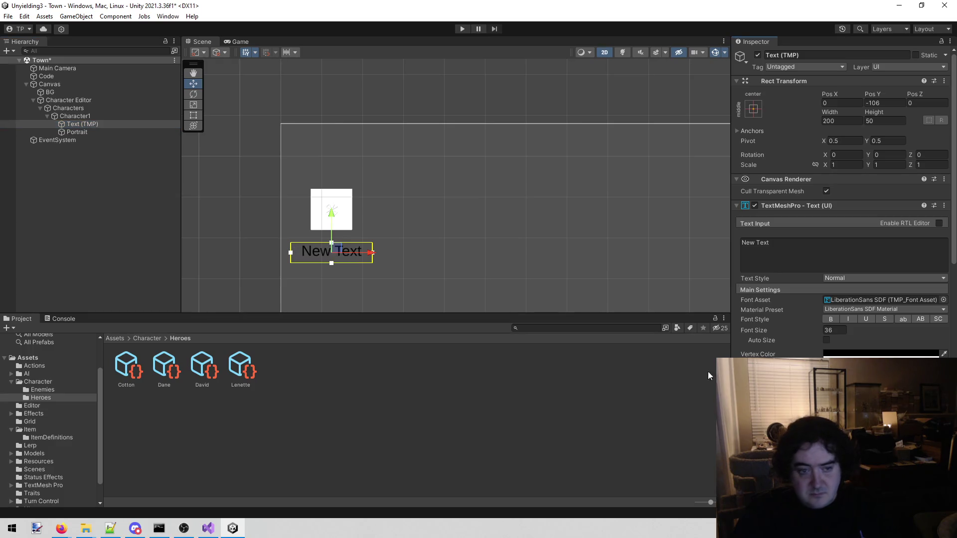
{"action": "left_click", "coordinate": [93, 117]}
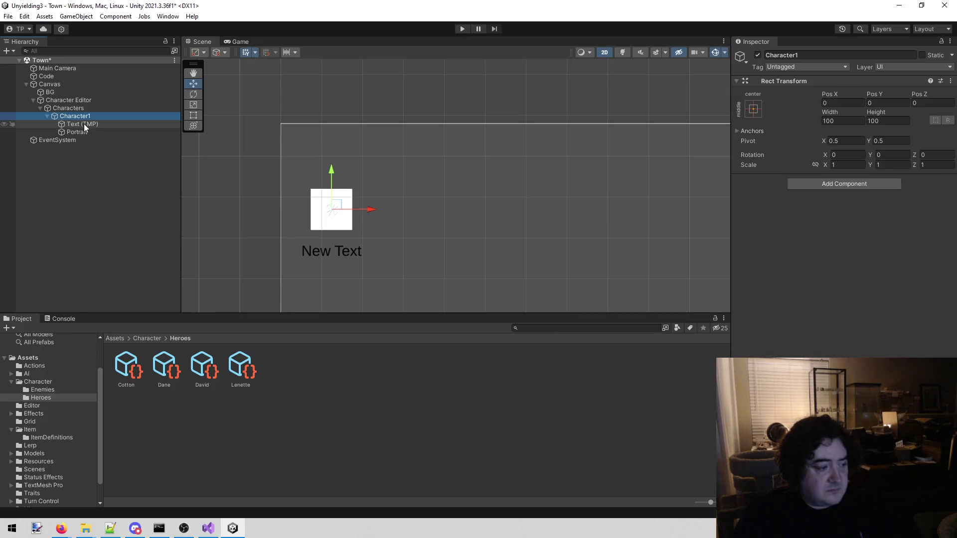
{"action": "left_click", "coordinate": [88, 131]}
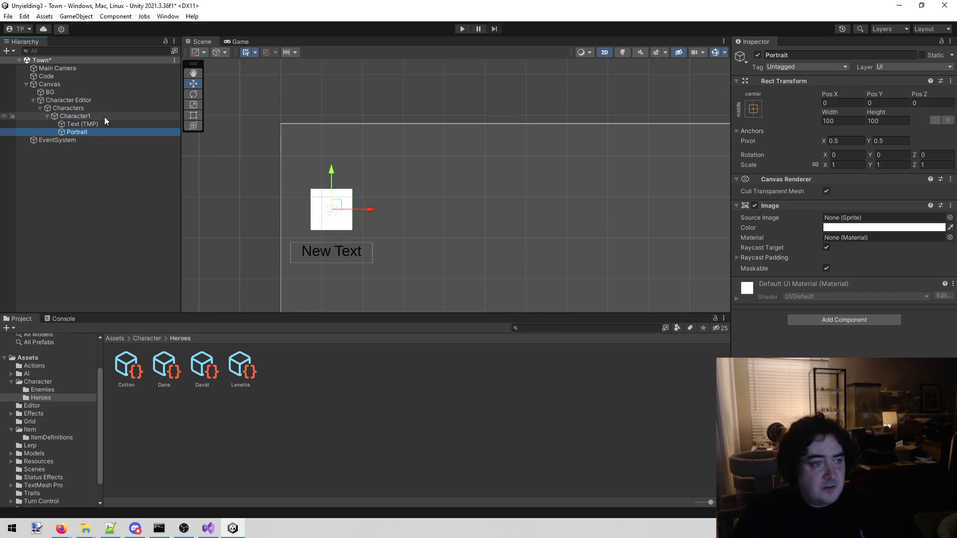
- Begin renaming the Portrait object, then undo the unfinished rename
{"action": "left_click", "coordinate": [782, 55]}
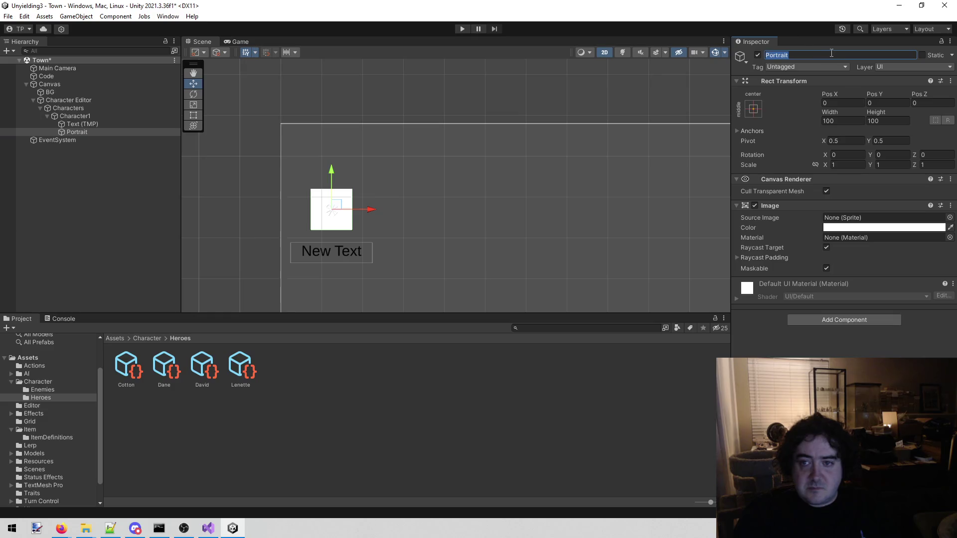
{"action": "type", "text": "Lene"}
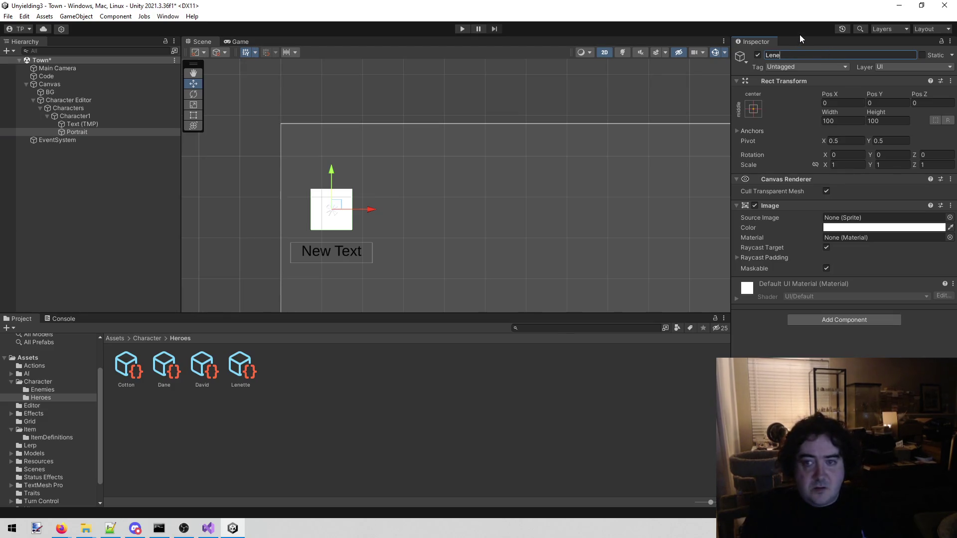
{"action": "key", "text": "ctrl+z"}
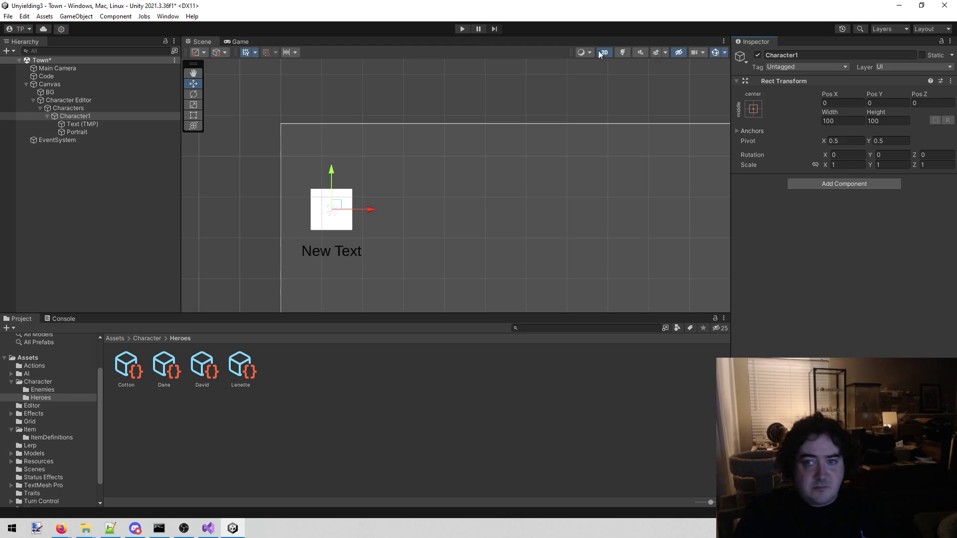
{"action": "left_click", "coordinate": [149, 131]}
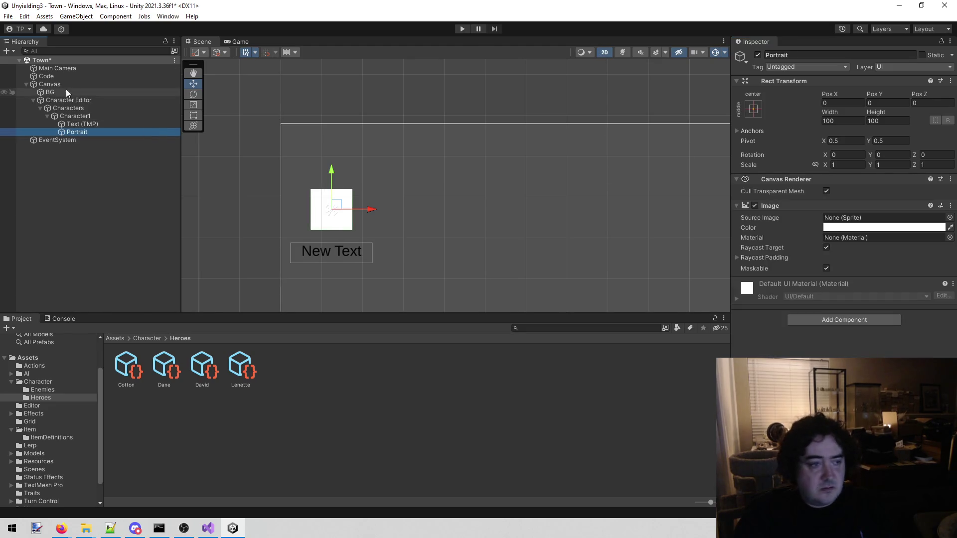
- Name the text object under Character1 'Character Name' and save the Town scene
{"action": "left_click", "coordinate": [98, 124]}
{"action": "left_click", "coordinate": [809, 55]}
{"action": "type", "text": "Character N"}
{"action": "key", "text": "BackSpace"}
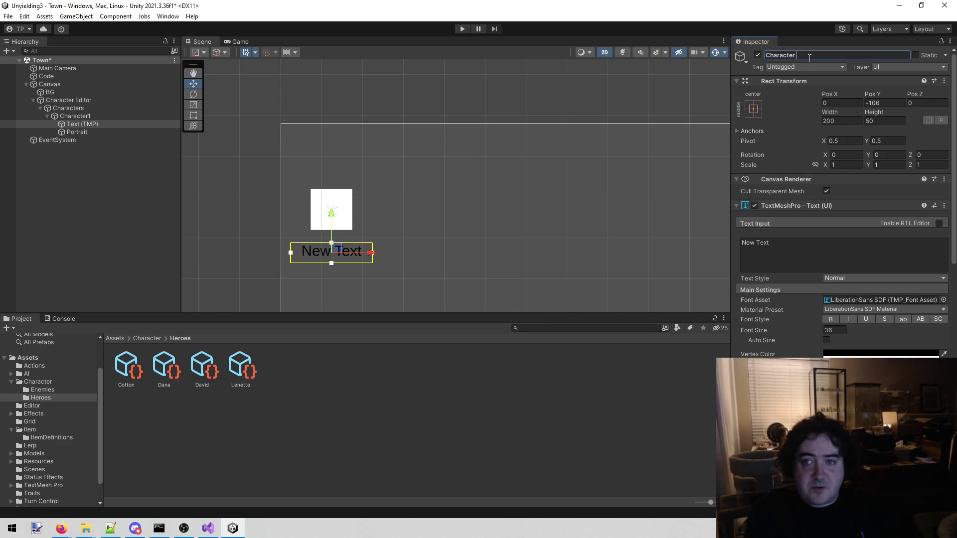
{"action": "type", "text": "Name"}
{"action": "key", "text": "Return"}
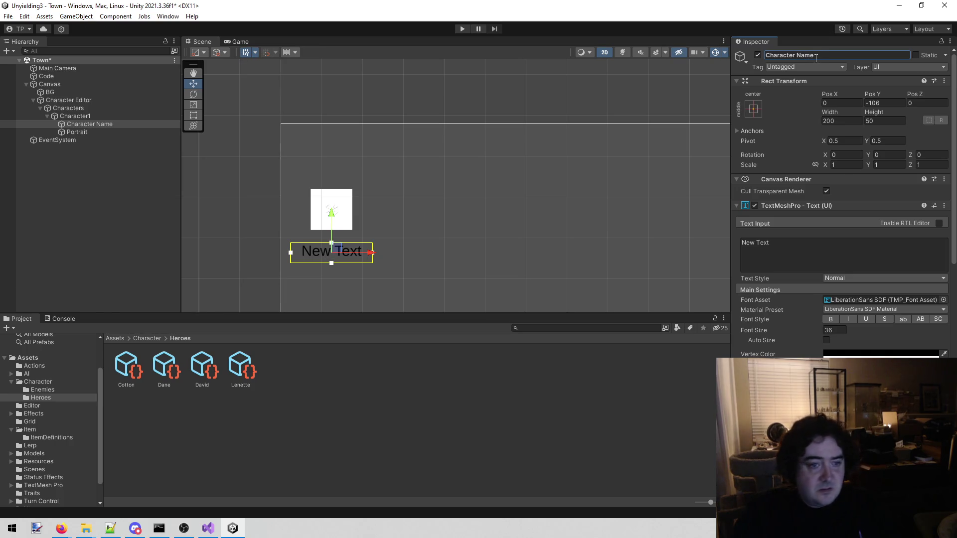
{"action": "left_click_drag", "start_coordinate": [369, 168], "coordinate": [337, 134]}
{"action": "key", "text": "ctrl+s"}
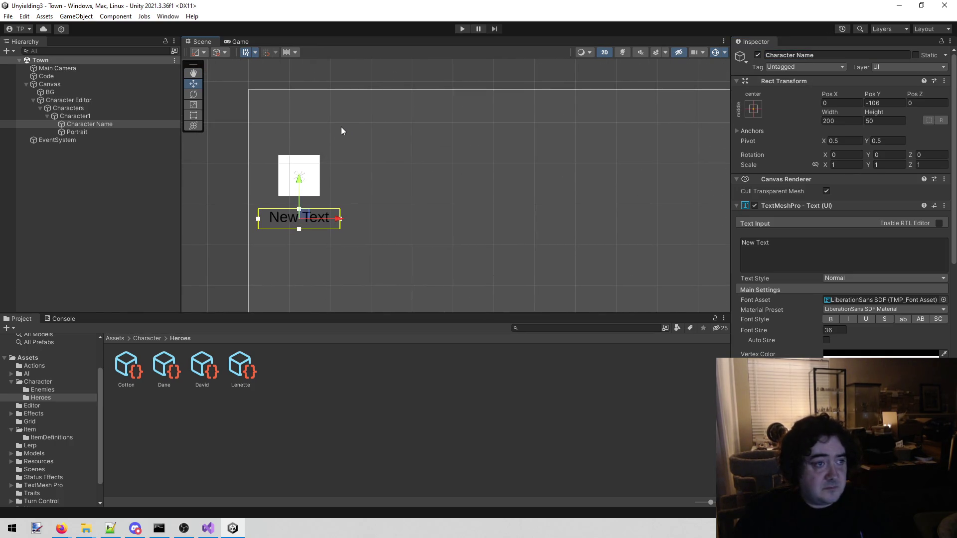
{"action": "left_click", "coordinate": [100, 133]}
- Collapse the Character and Item folders and show the UI folder's contents in the Project panel
{"action": "left_click", "coordinate": [104, 127]}
{"action": "left_click", "coordinate": [103, 131]}
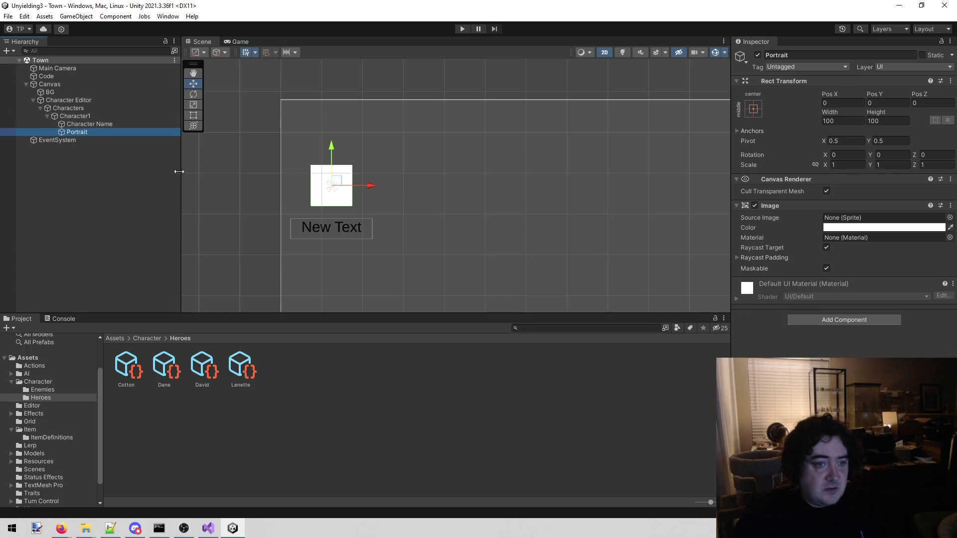
{"action": "scroll", "coordinate": [437, 127], "scroll_direction": "down", "scroll_amount": 5}
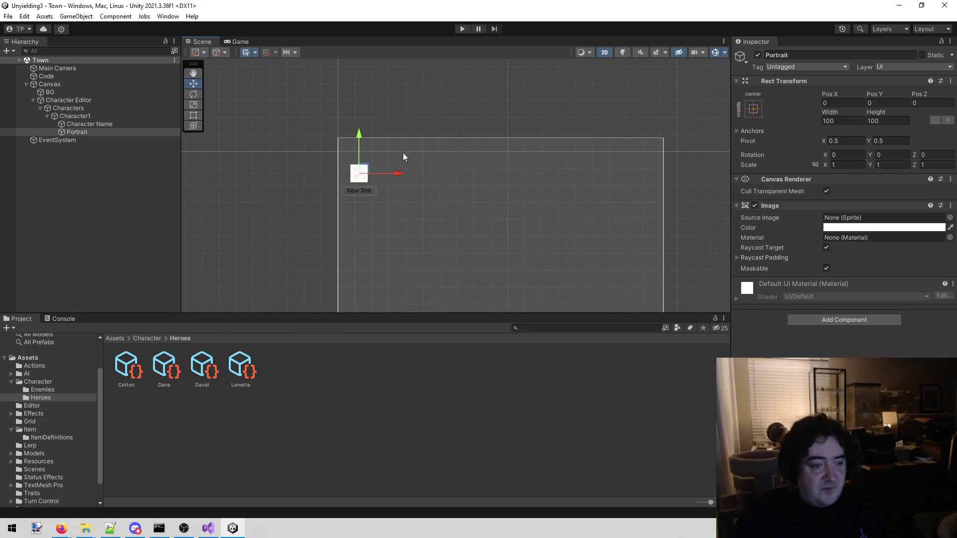
{"action": "left_click", "coordinate": [11, 382]}
{"action": "left_click", "coordinate": [11, 414]}
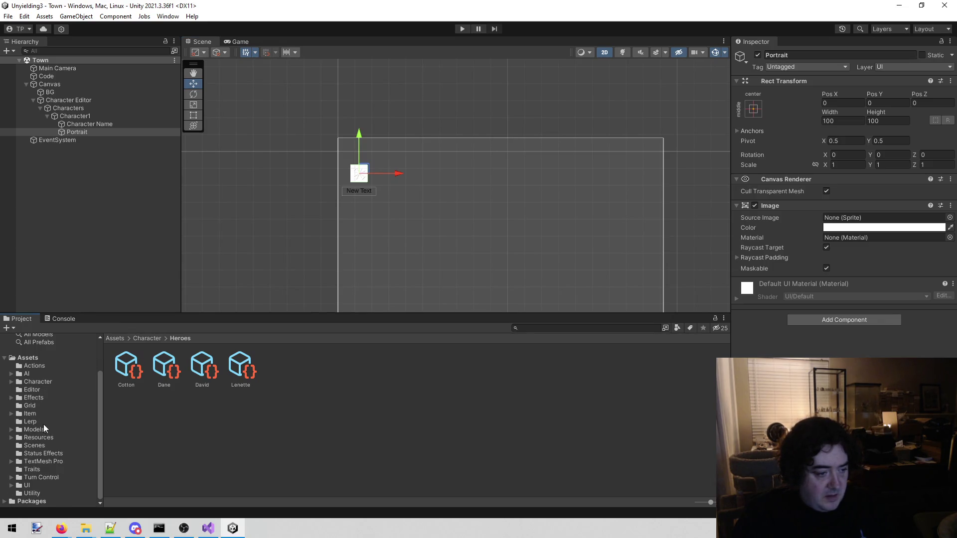
{"action": "left_click", "coordinate": [36, 493]}
{"action": "left_click", "coordinate": [27, 485]}
- Create a 'Town' folder inside UI, open it, then close the Unity editor
{"action": "right_click", "coordinate": [237, 454]}
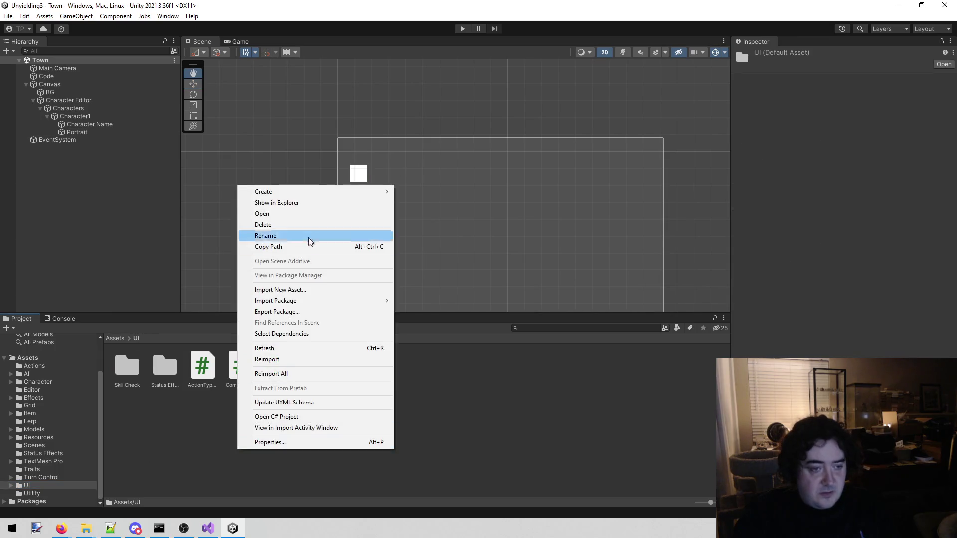
{"action": "mouse_move", "coordinate": [331, 199]}
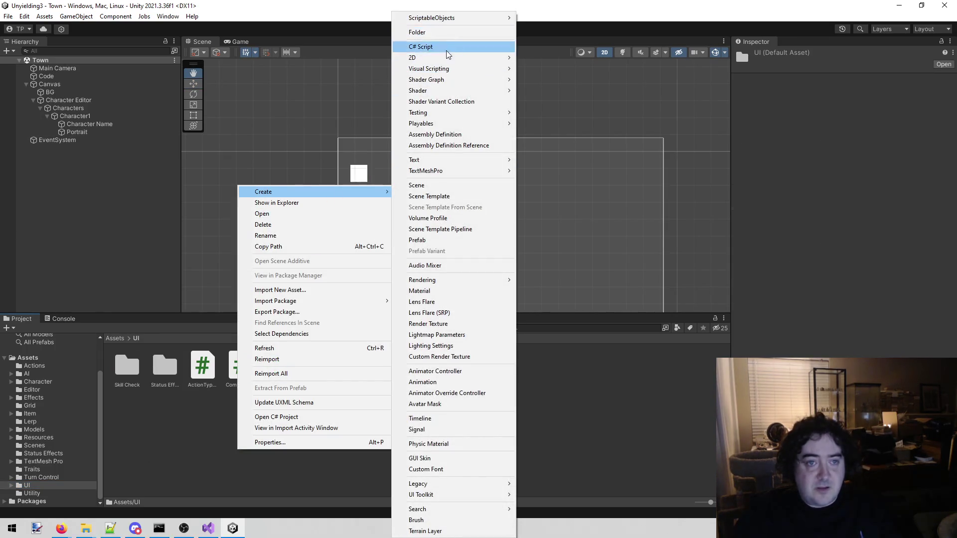
{"action": "left_click", "coordinate": [446, 32]}
{"action": "type", "text": "Town"}
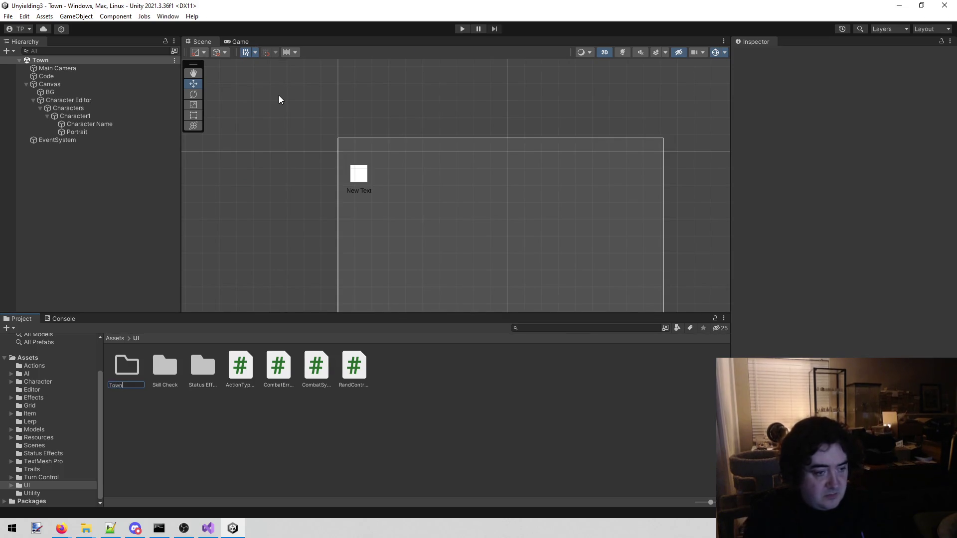
{"action": "key", "text": "Return"}
{"action": "left_click", "coordinate": [167, 462]}
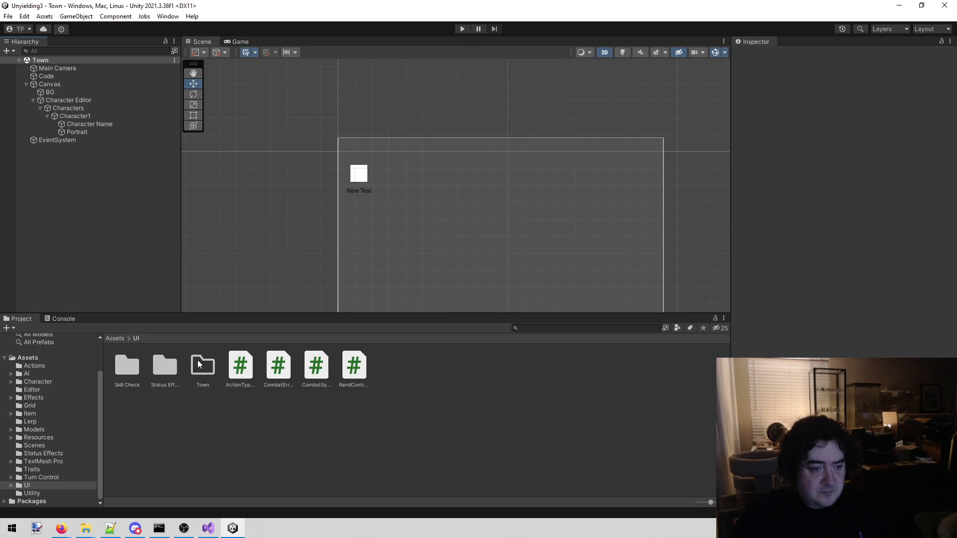
{"action": "double_click", "coordinate": [197, 364]}
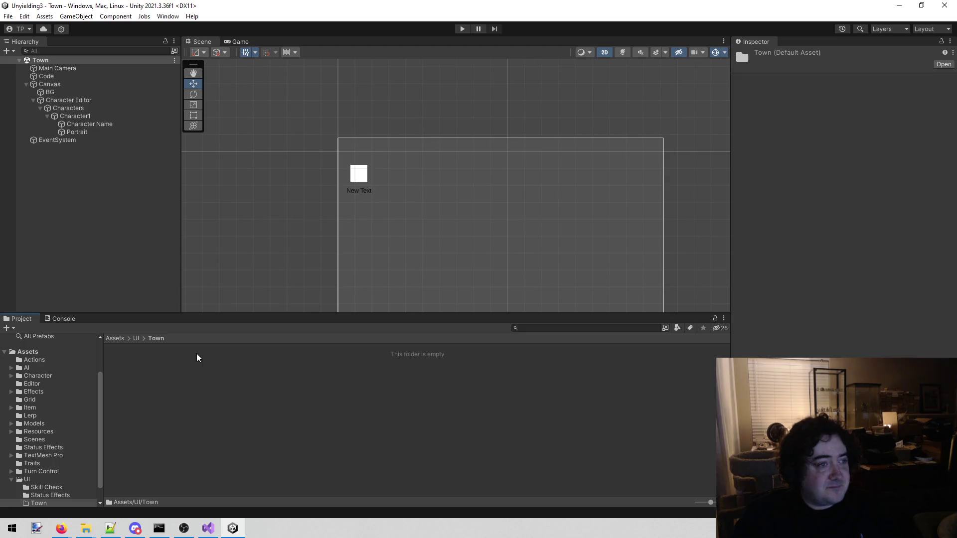
{"action": "left_click", "coordinate": [89, 237]}
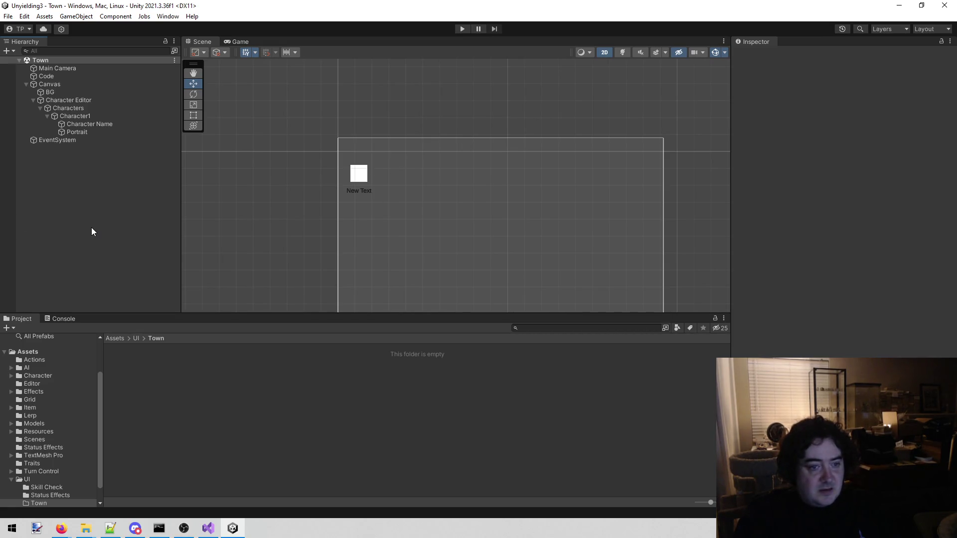
{"action": "left_click", "coordinate": [946, 5]}
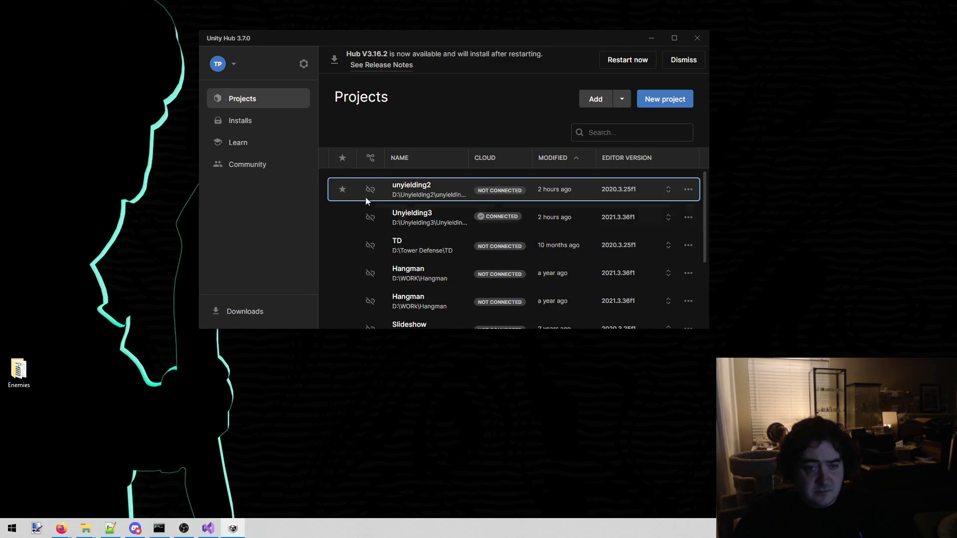
- Launch the unyielding2 project from Unity Hub and close the Hub window
{"action": "left_click", "coordinate": [418, 192]}
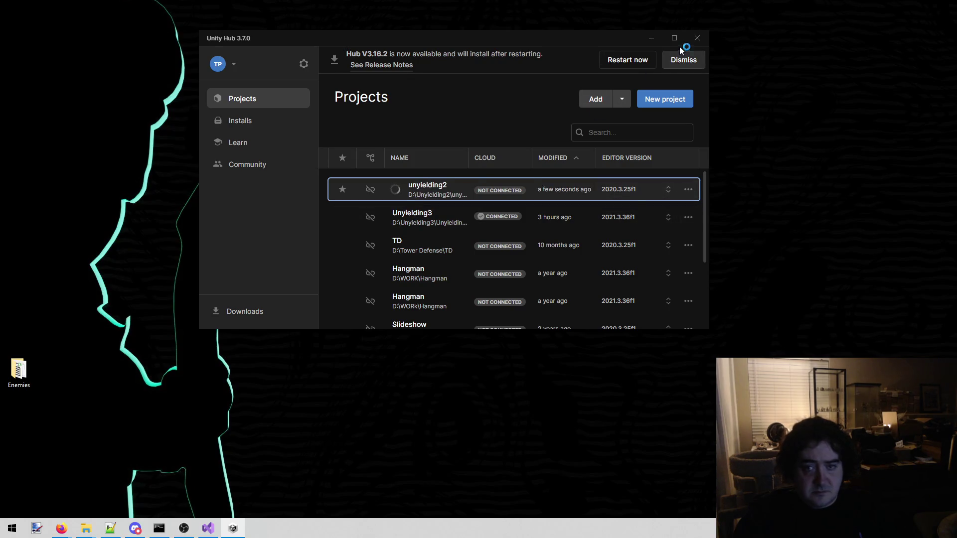
{"action": "left_click", "coordinate": [697, 40]}
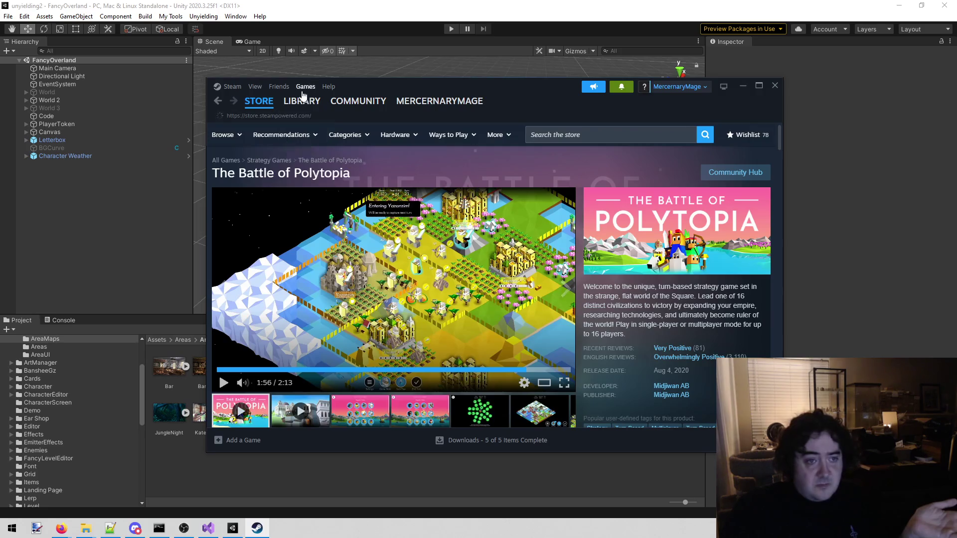
- Find Potato Flowers in Full Bloom in the library with 'po' and open its store page
{"action": "left_click", "coordinate": [299, 101]}
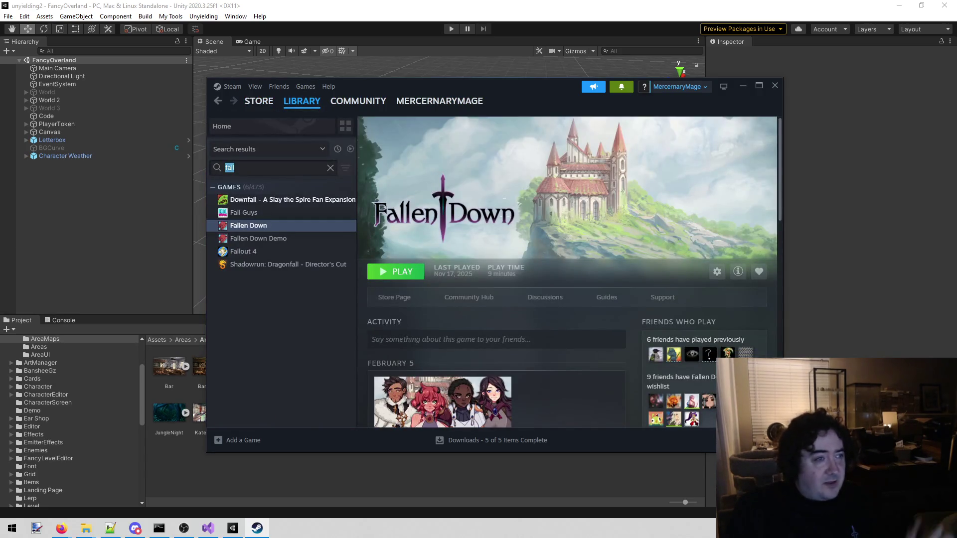
{"action": "type", "text": "po"}
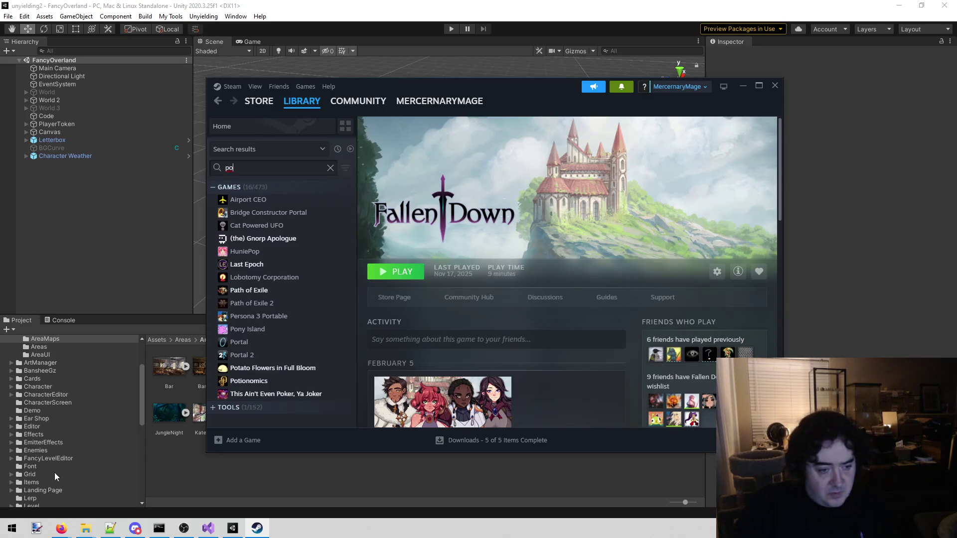
{"action": "left_click", "coordinate": [292, 369]}
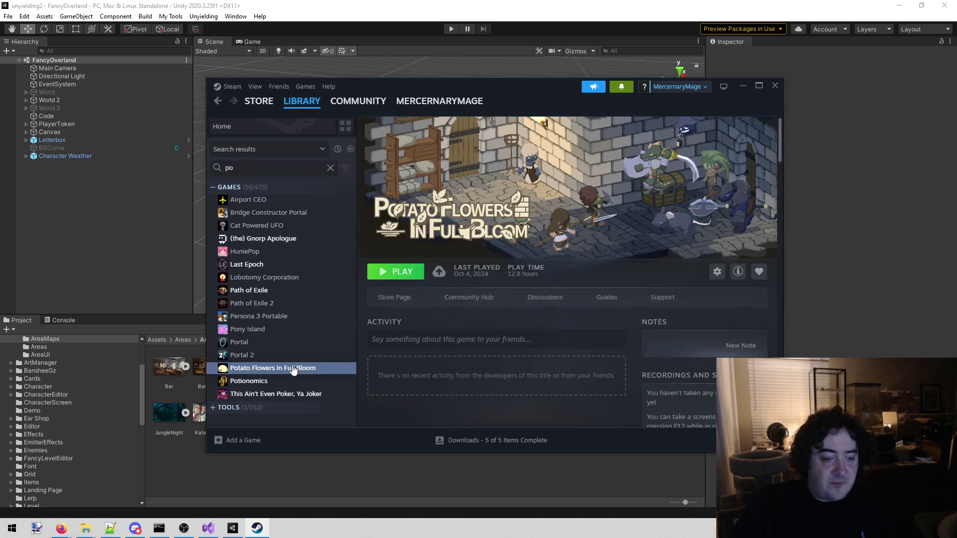
{"action": "left_click", "coordinate": [401, 297]}
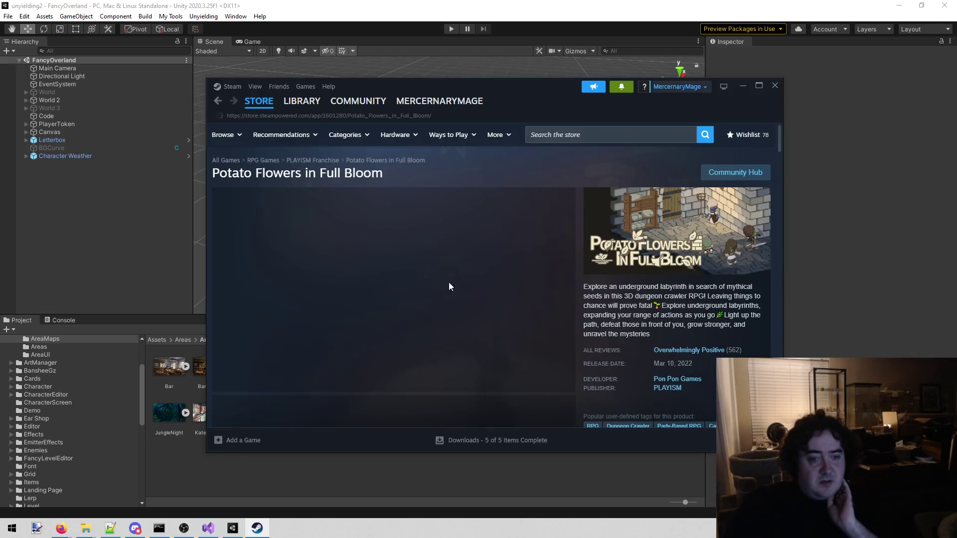
- Browse the store screenshots and enlarge the tavern screenshot to full view
{"action": "scroll", "coordinate": [372, 381], "scroll_direction": "down", "scroll_amount": 1}
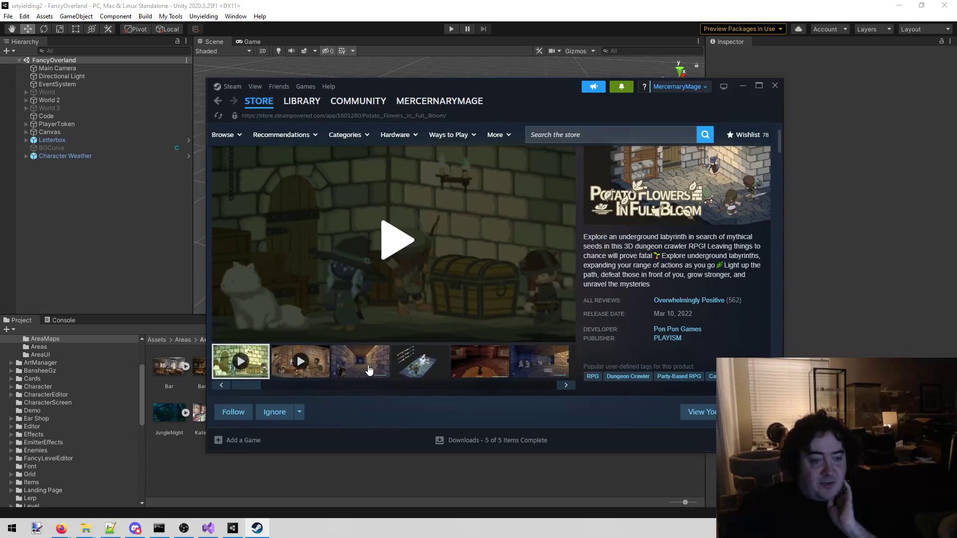
{"action": "left_click", "coordinate": [369, 369]}
{"action": "left_click", "coordinate": [426, 368]}
{"action": "left_click", "coordinate": [481, 366]}
{"action": "left_click", "coordinate": [541, 366]}
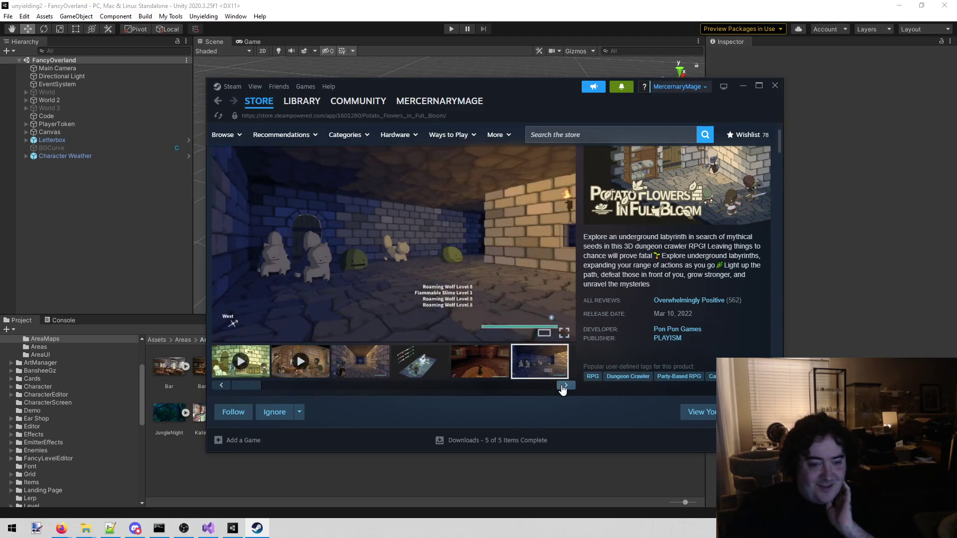
{"action": "left_click", "coordinate": [563, 387]}
{"action": "left_click", "coordinate": [501, 373]}
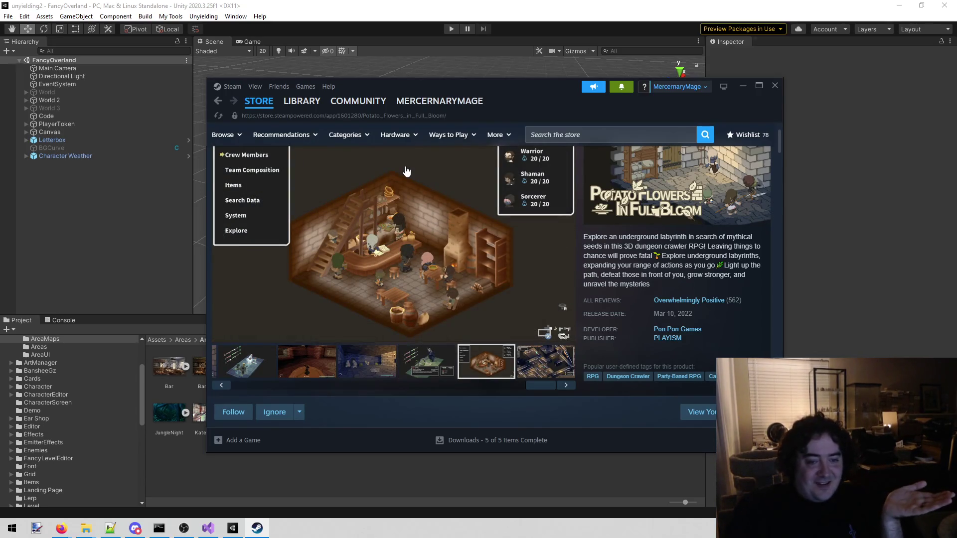
{"action": "left_click", "coordinate": [425, 244]}
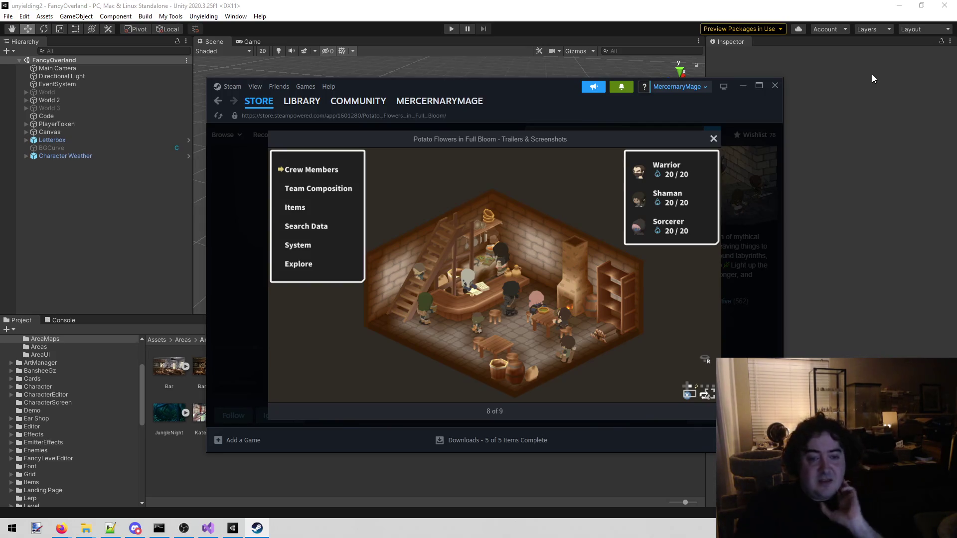
{"action": "mouse_move", "coordinate": [508, 142]}
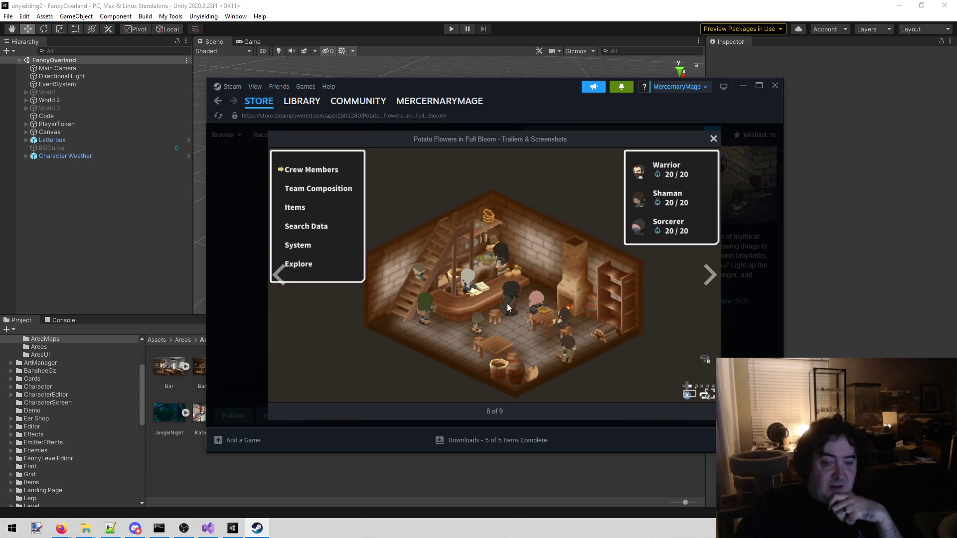
- Close the full-size viewer and flip through the dungeon, battle and wolves screenshots, ending on the Fireball image
{"action": "left_click", "coordinate": [752, 268]}
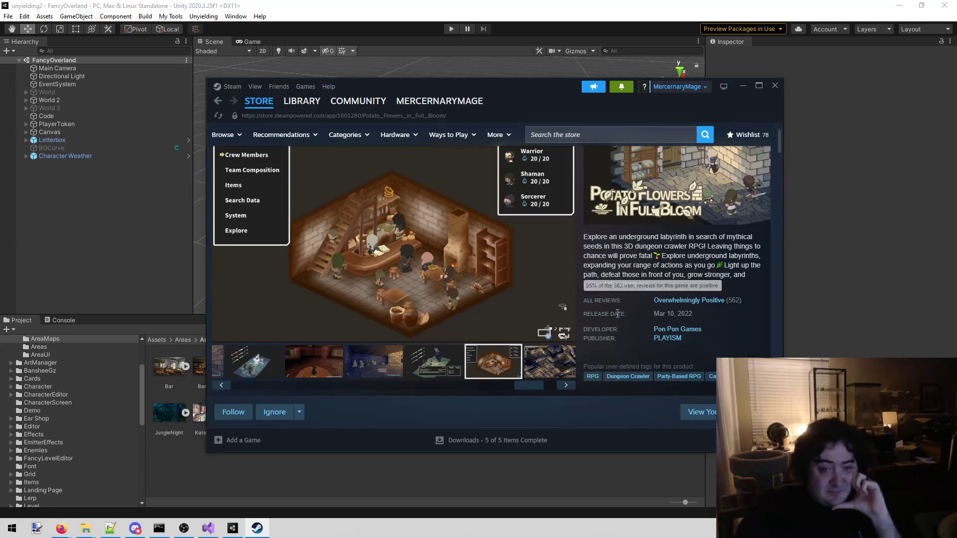
{"action": "left_click", "coordinate": [541, 378]}
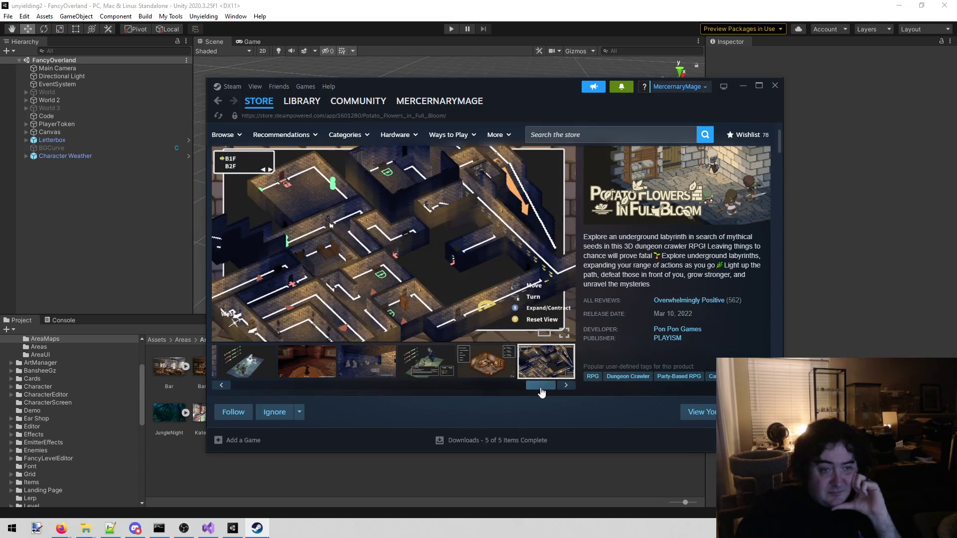
{"action": "left_click_drag", "start_coordinate": [541, 389], "coordinate": [247, 386]}
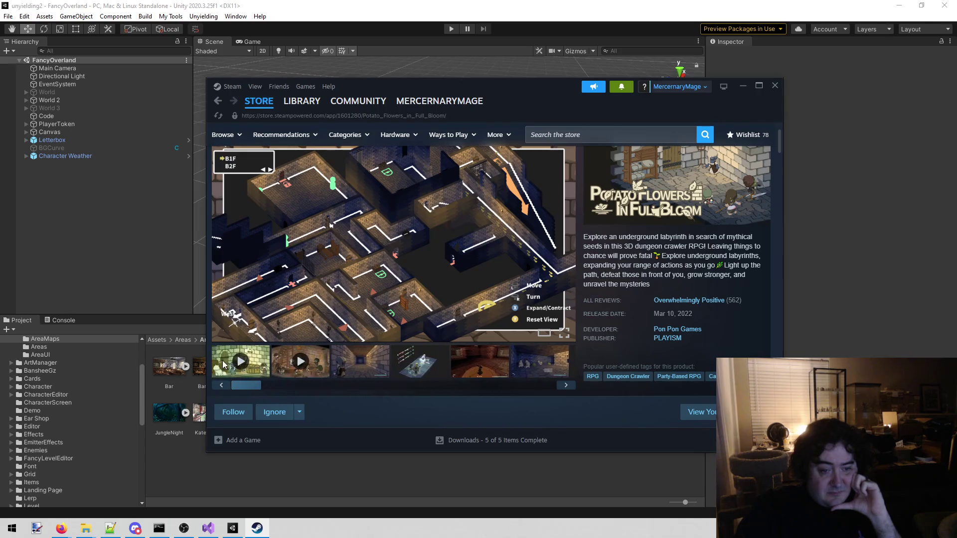
{"action": "left_click", "coordinate": [366, 371]}
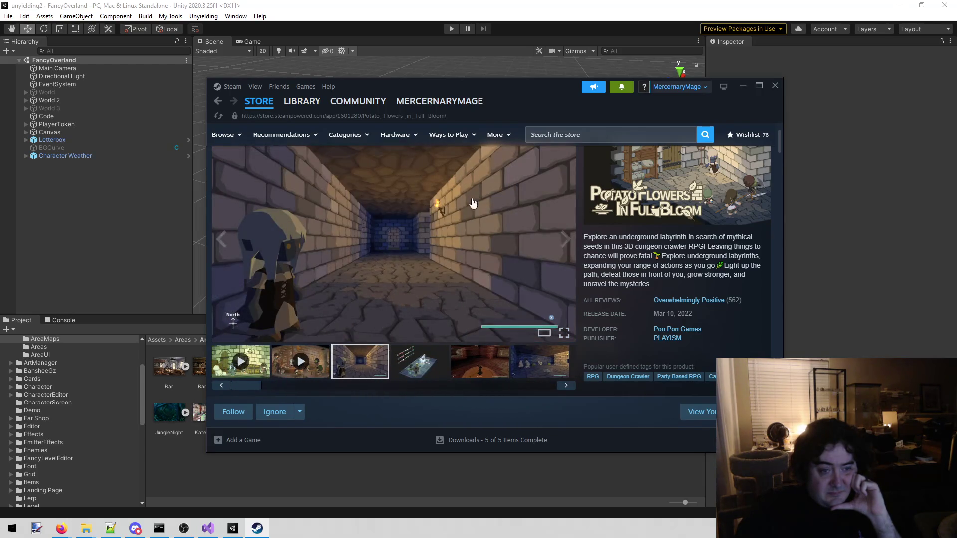
{"action": "left_click", "coordinate": [416, 361]}
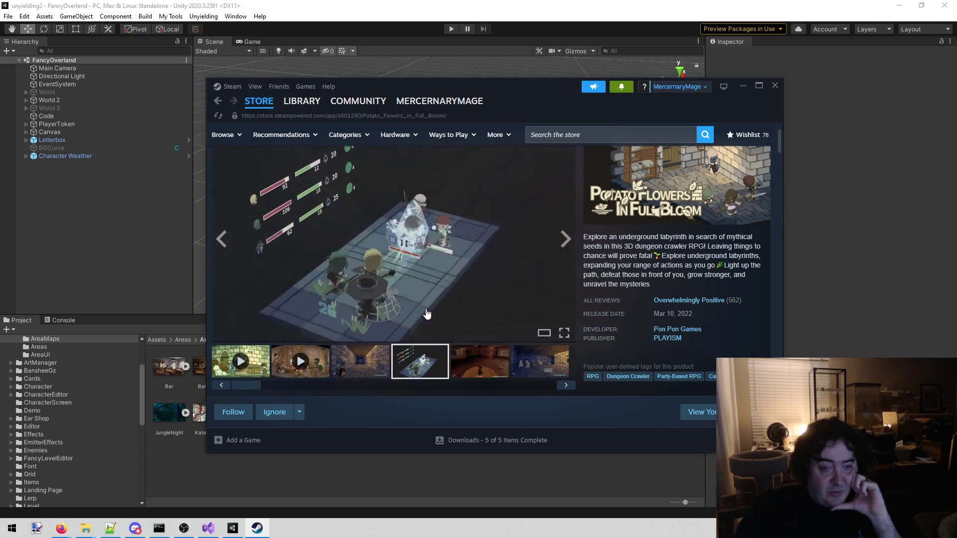
{"action": "left_click", "coordinate": [486, 373]}
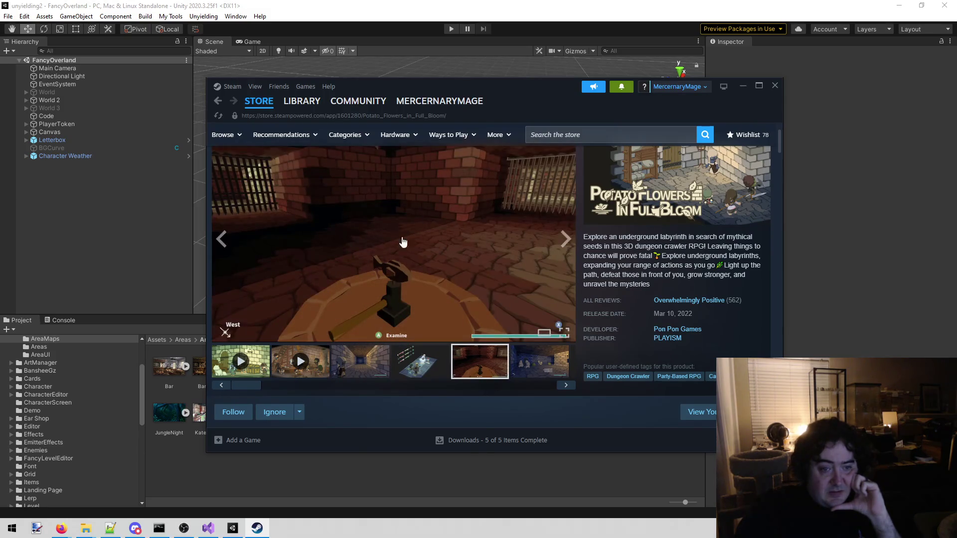
{"action": "left_click", "coordinate": [368, 371]}
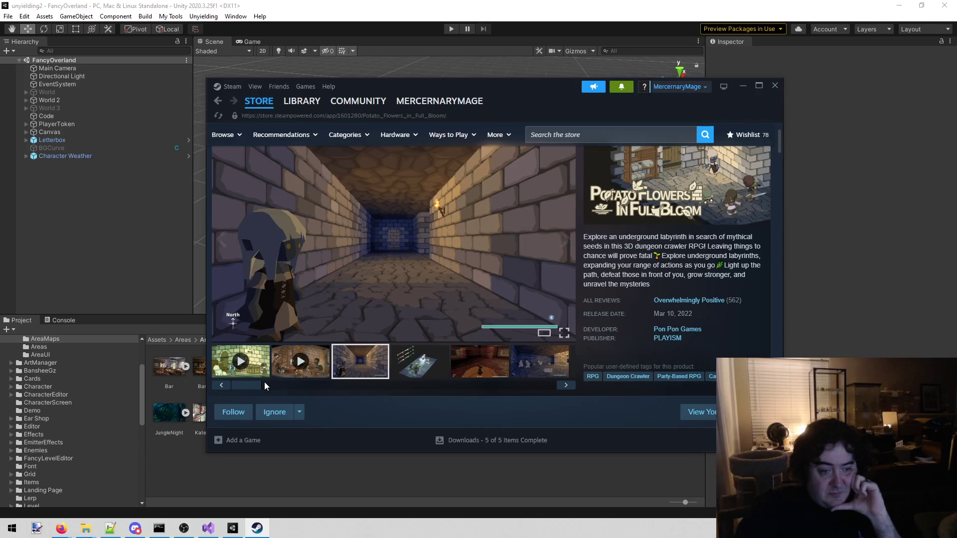
{"action": "left_click_drag", "start_coordinate": [251, 386], "coordinate": [387, 387]}
{"action": "left_click", "coordinate": [438, 375]}
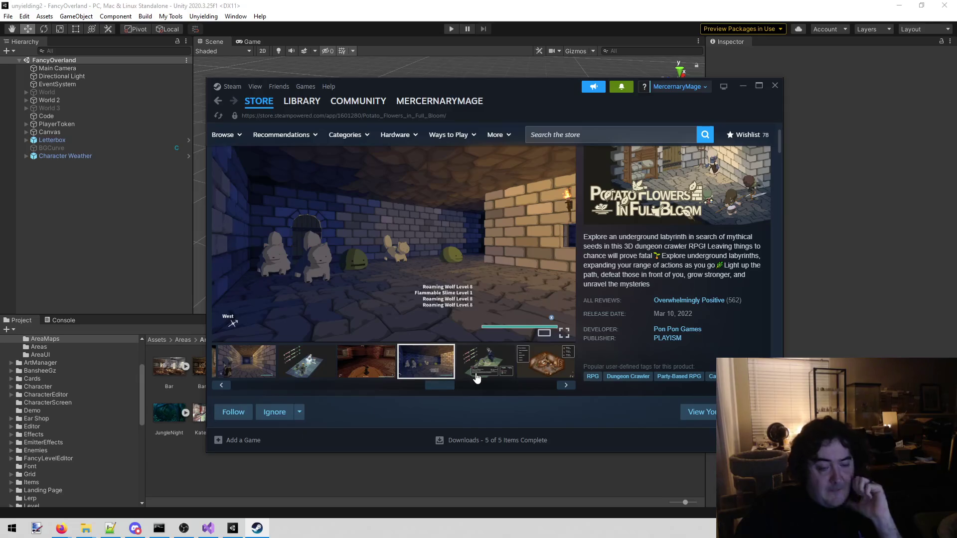
{"action": "mouse_move", "coordinate": [442, 387]}
{"action": "left_mouse_down"}
{"action": "mouse_move", "coordinate": [573, 388]}
{"action": "mouse_move", "coordinate": [274, 394]}
{"action": "left_mouse_up"}
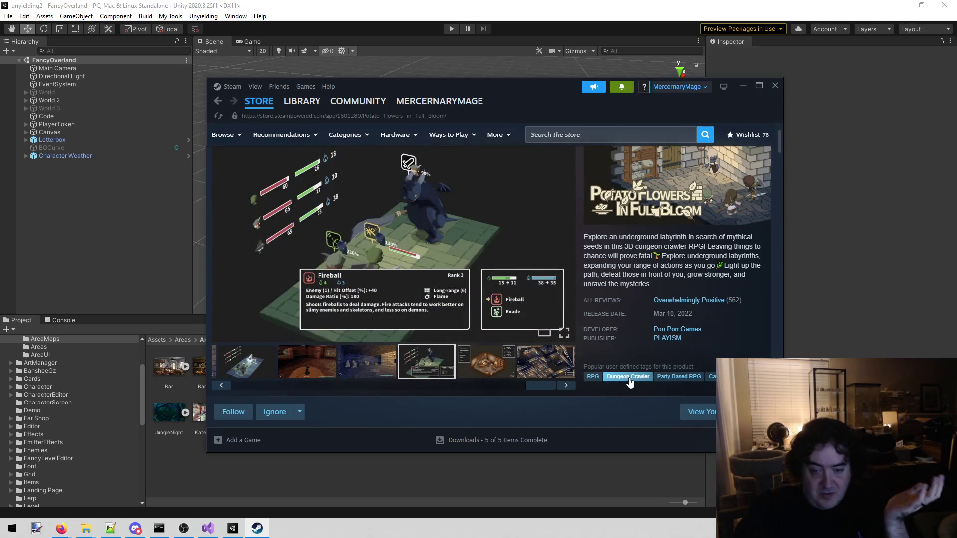
- Scroll down the Potato Flowers store page to the More Like This section
{"action": "scroll", "coordinate": [635, 334], "scroll_direction": "down", "scroll_amount": 1}
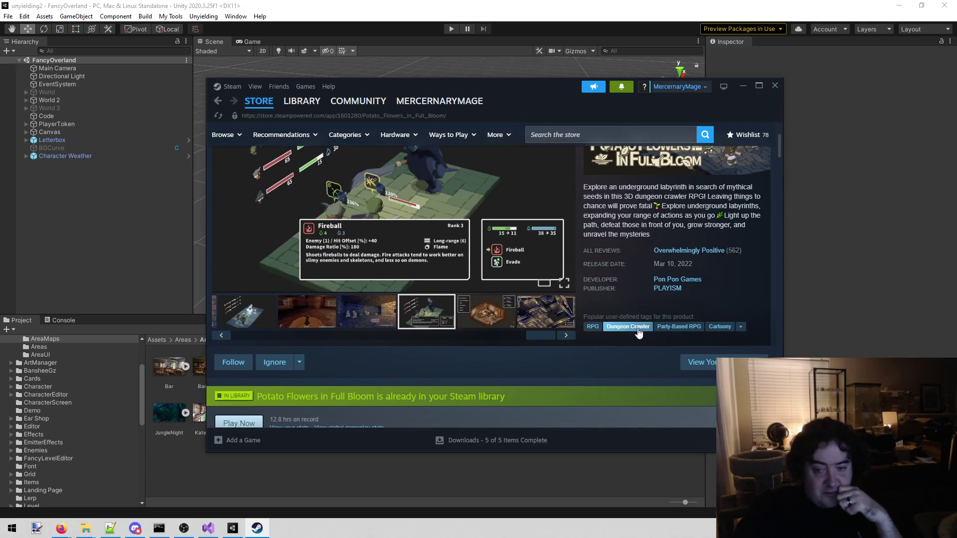
{"action": "scroll", "coordinate": [637, 331], "scroll_direction": "down", "scroll_amount": 3}
{"action": "scroll", "coordinate": [638, 330], "scroll_direction": "down", "scroll_amount": 4}
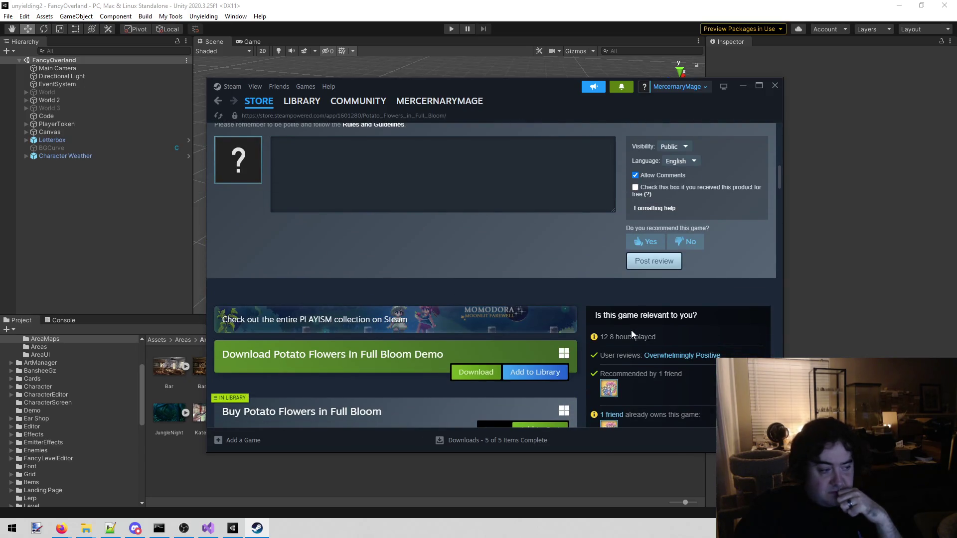
{"action": "scroll", "coordinate": [631, 330], "scroll_direction": "down", "scroll_amount": 6}
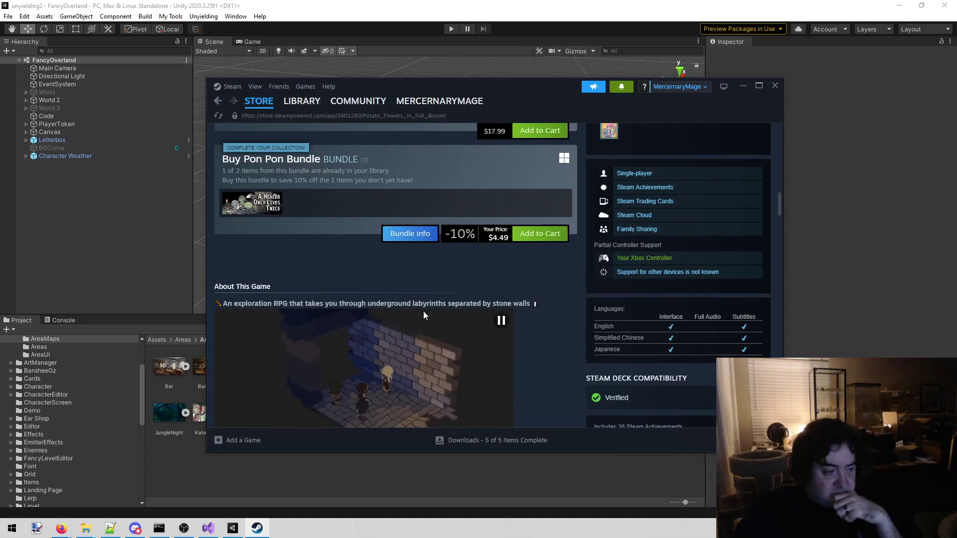
{"action": "scroll", "coordinate": [423, 311], "scroll_direction": "down", "scroll_amount": 4}
{"action": "scroll", "coordinate": [482, 249], "scroll_direction": "down", "scroll_amount": 3}
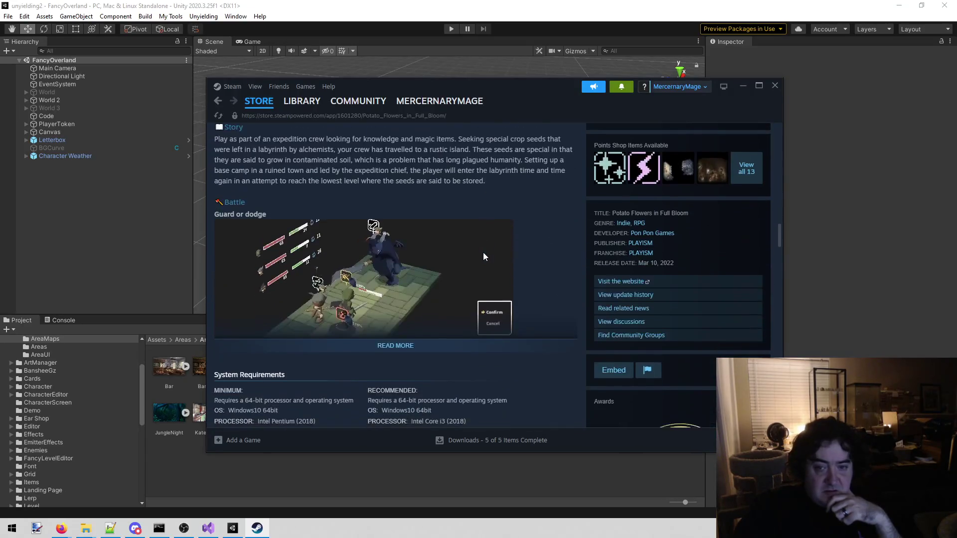
{"action": "scroll", "coordinate": [559, 218], "scroll_direction": "down", "scroll_amount": 8}
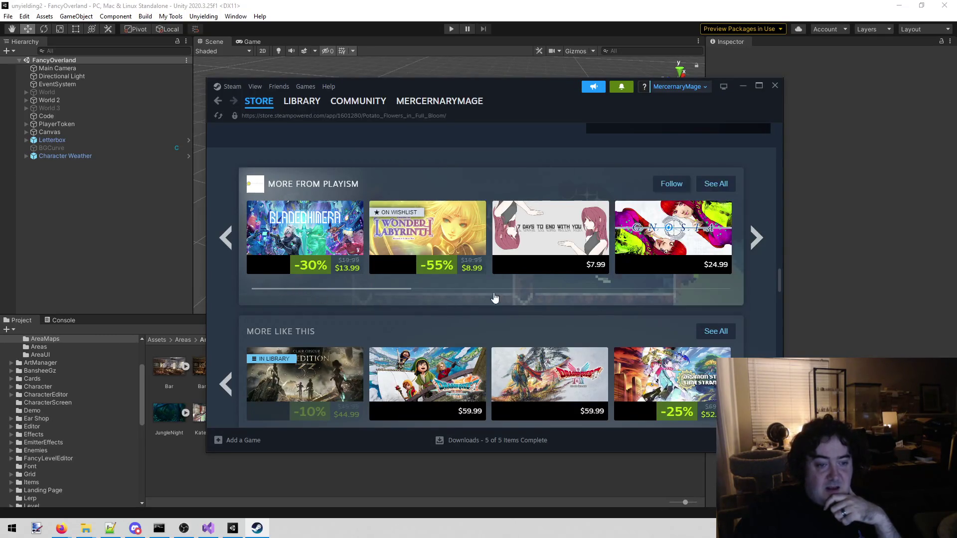
{"action": "scroll", "coordinate": [411, 314], "scroll_direction": "down", "scroll_amount": 1}
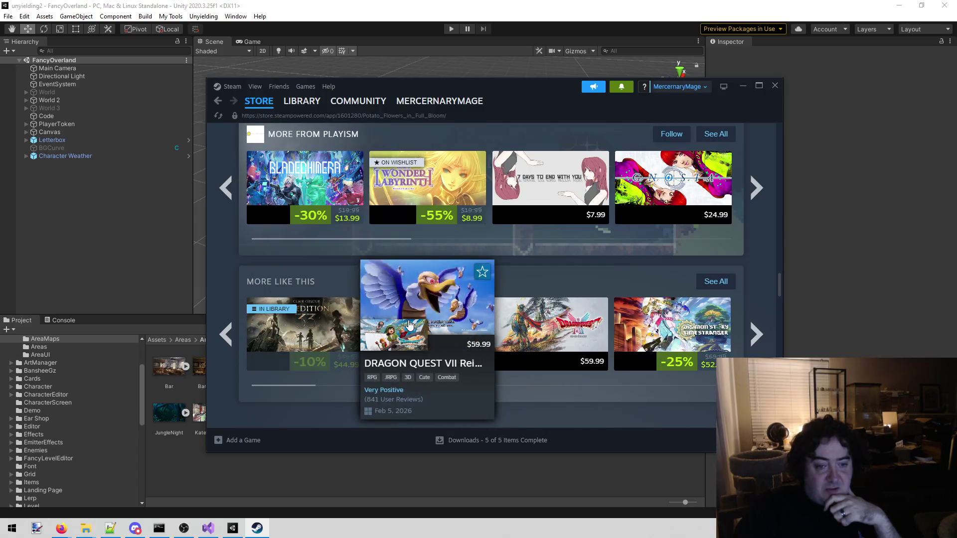
- Page the More Like This carousel ahead to the Chrono Ark and Aethermancer recommendations
{"action": "mouse_move", "coordinate": [707, 336]}
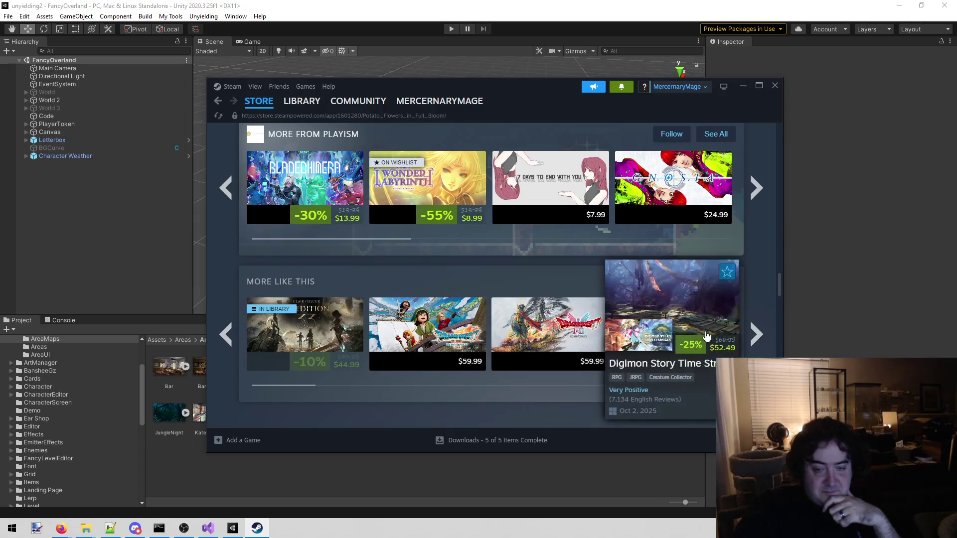
{"action": "left_click", "coordinate": [754, 341]}
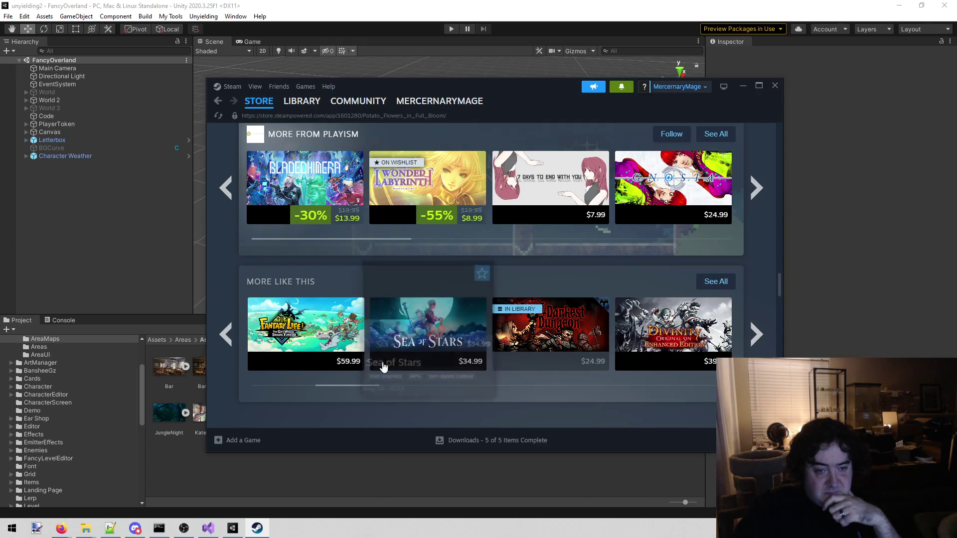
{"action": "mouse_move", "coordinate": [394, 351]}
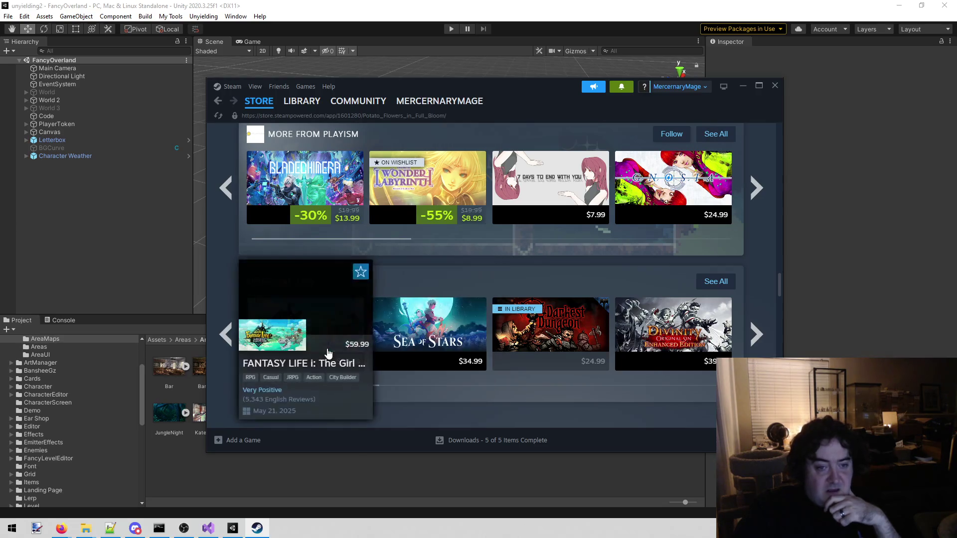
{"action": "mouse_move", "coordinate": [563, 334]}
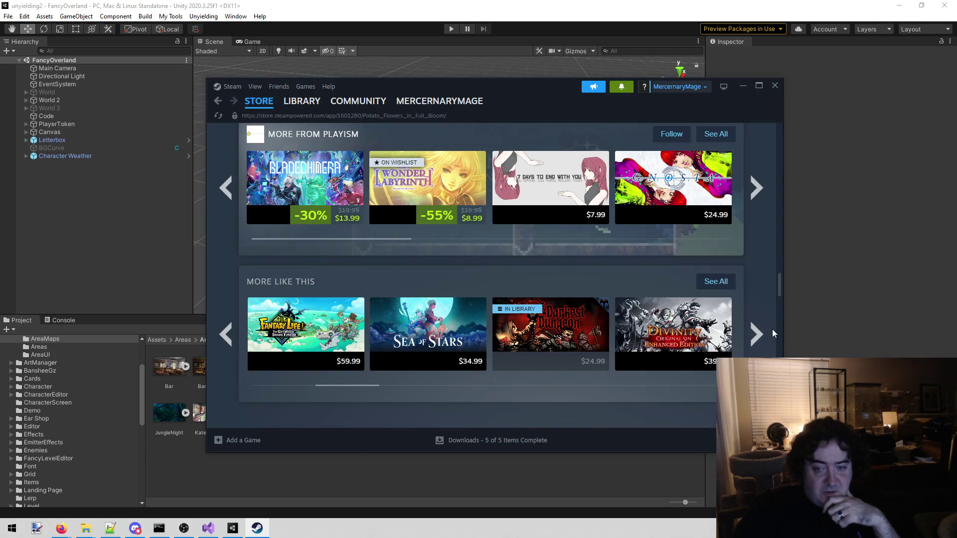
{"action": "left_click", "coordinate": [756, 335]}
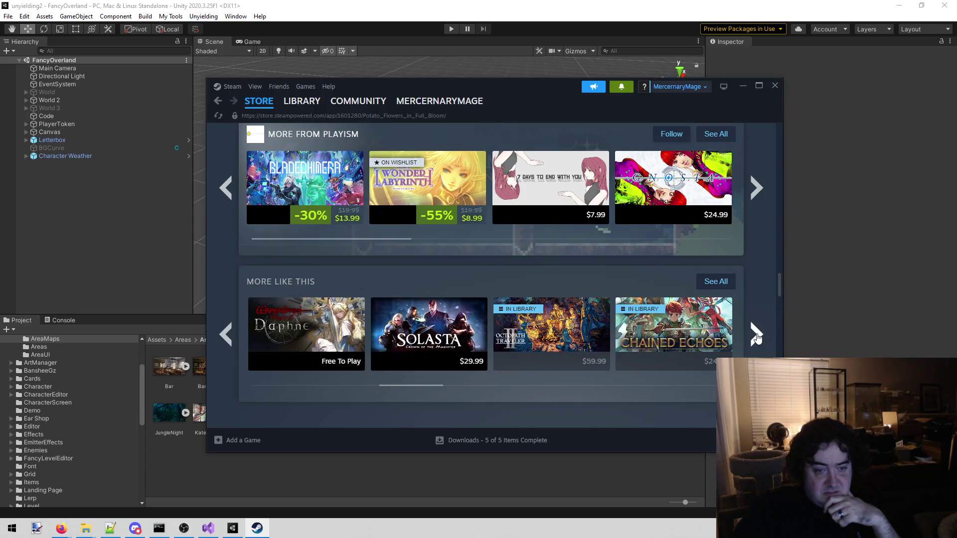
{"action": "left_click", "coordinate": [756, 336]}
{"action": "mouse_move", "coordinate": [321, 102]}
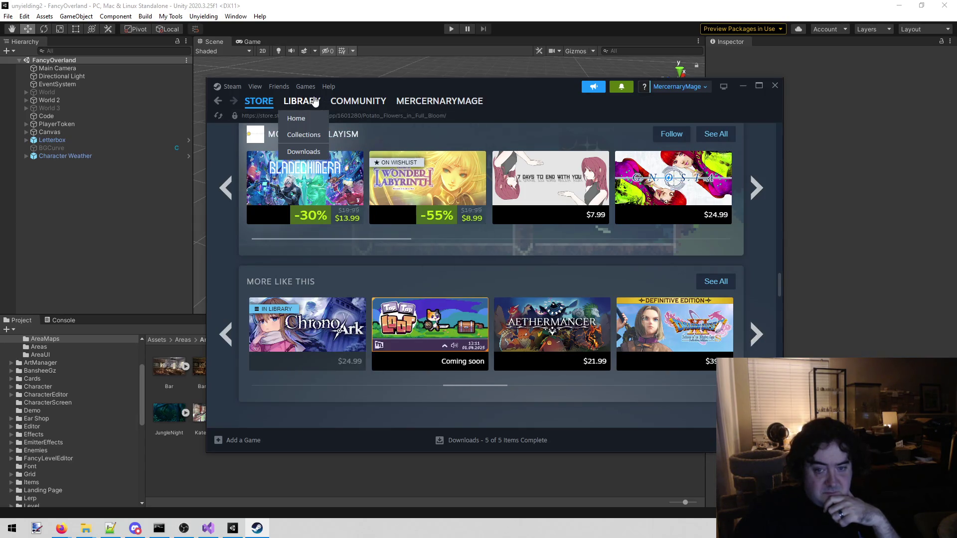
- Clear the old search text in the Steam library
{"action": "left_click", "coordinate": [315, 102]}
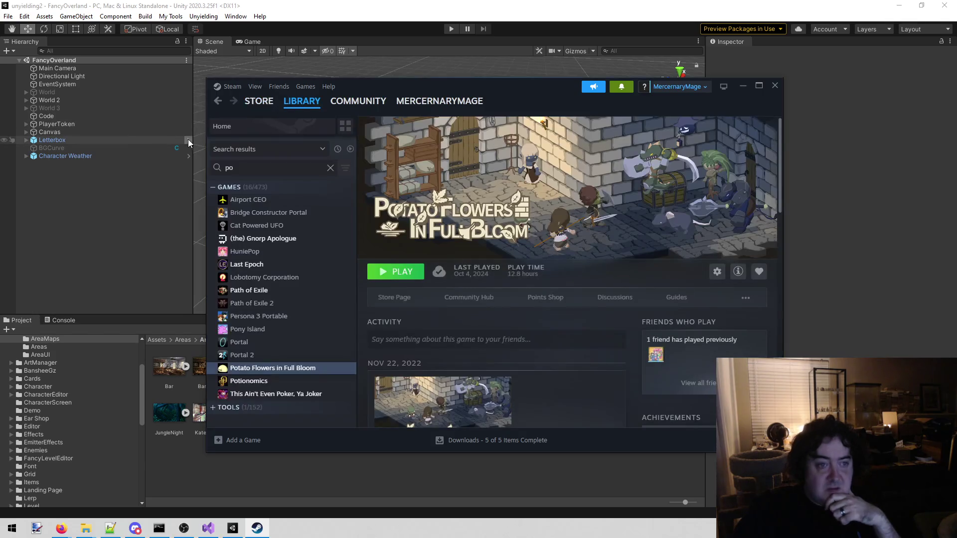
{"action": "left_click", "coordinate": [251, 168]}
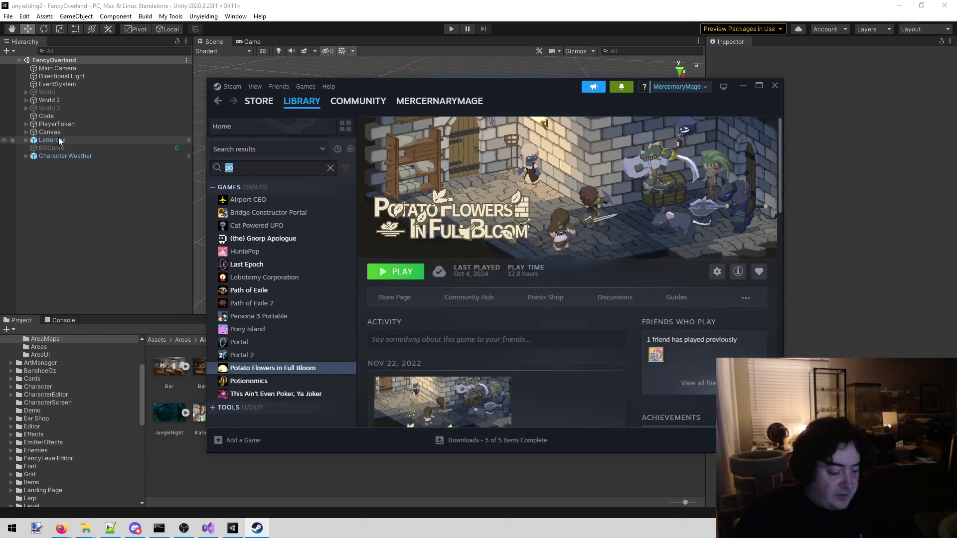
{"action": "type", "text": "ety"}
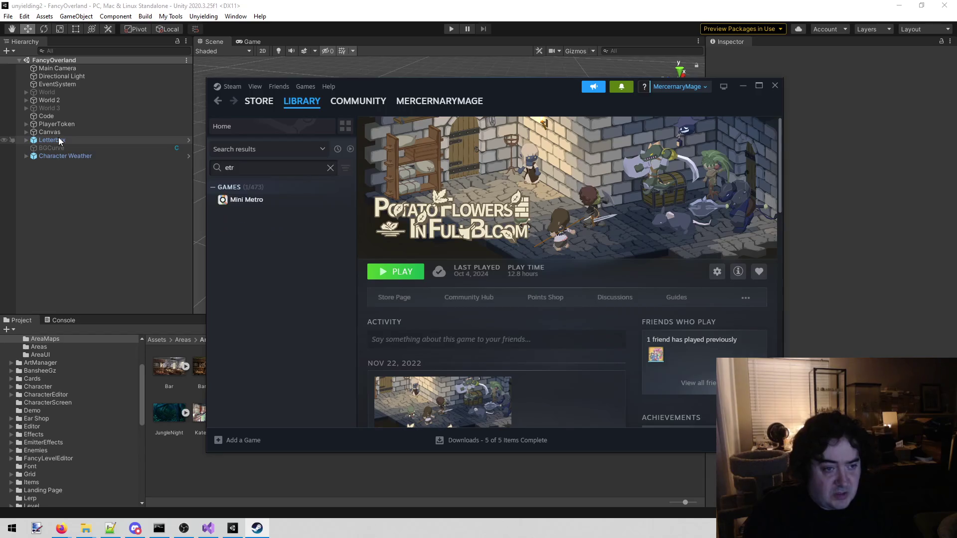
{"action": "key", "text": "BackSpace"}
{"action": "key", "text": "BackSpace"}
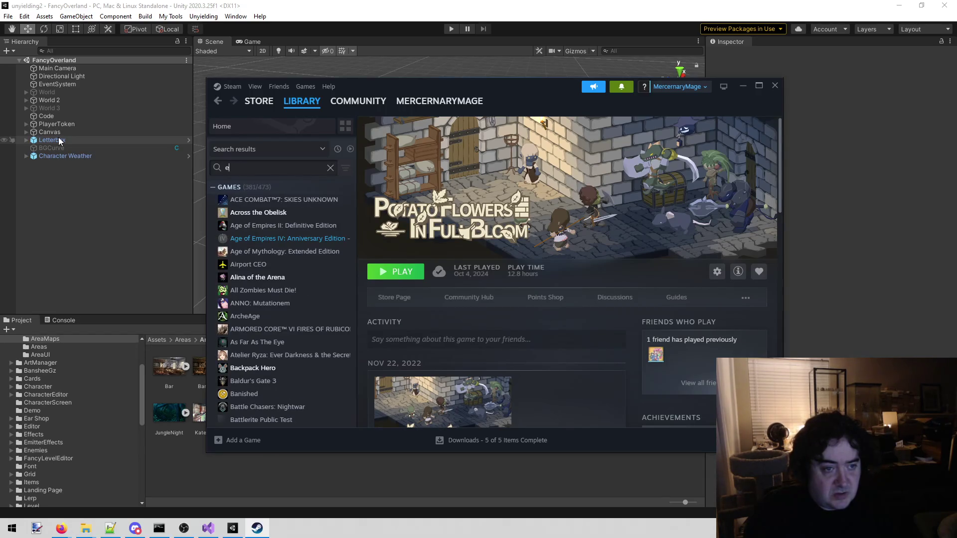
{"action": "key", "text": "BackSpace"}
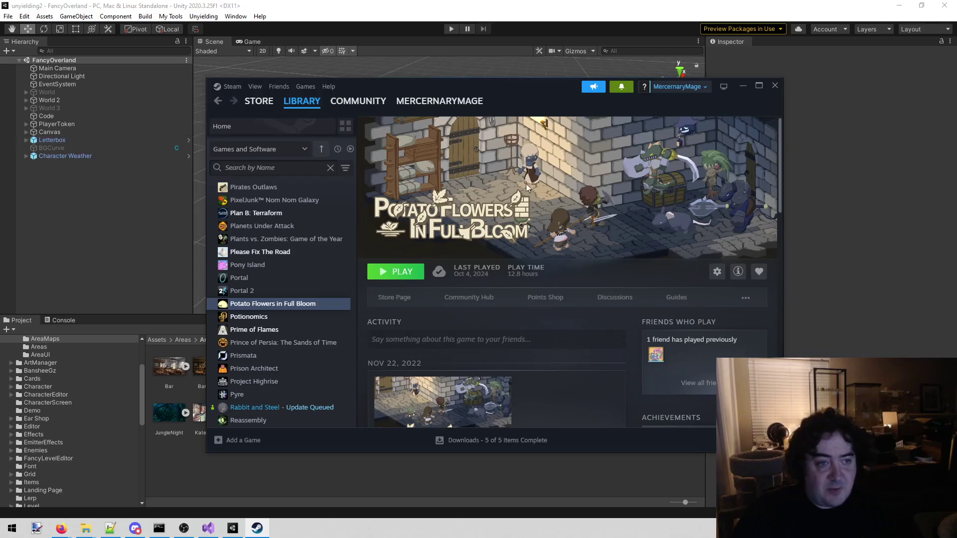
- Search the store for 'etr' and open the Etrian Odyssey III HD page
{"action": "left_click", "coordinate": [258, 101]}
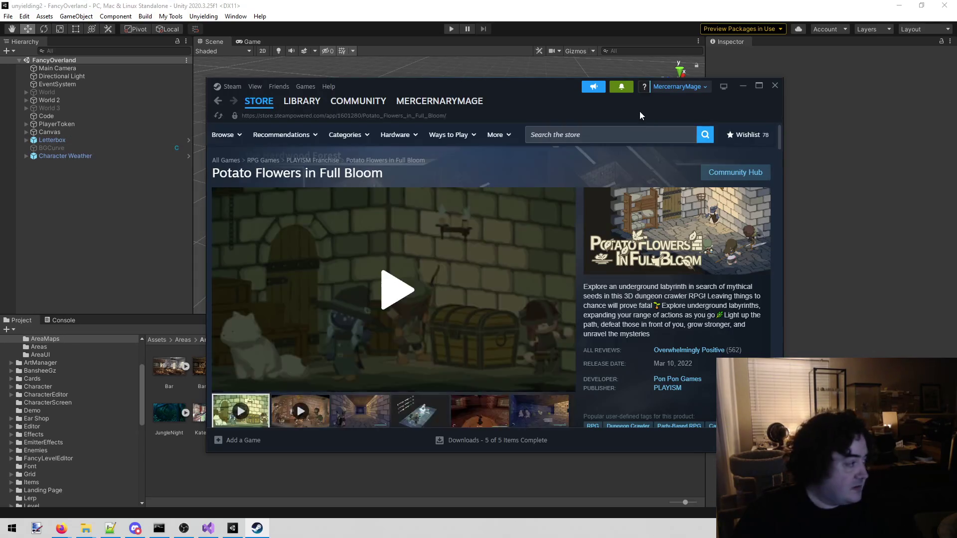
{"action": "left_click", "coordinate": [651, 140]}
{"action": "type", "text": "e"}
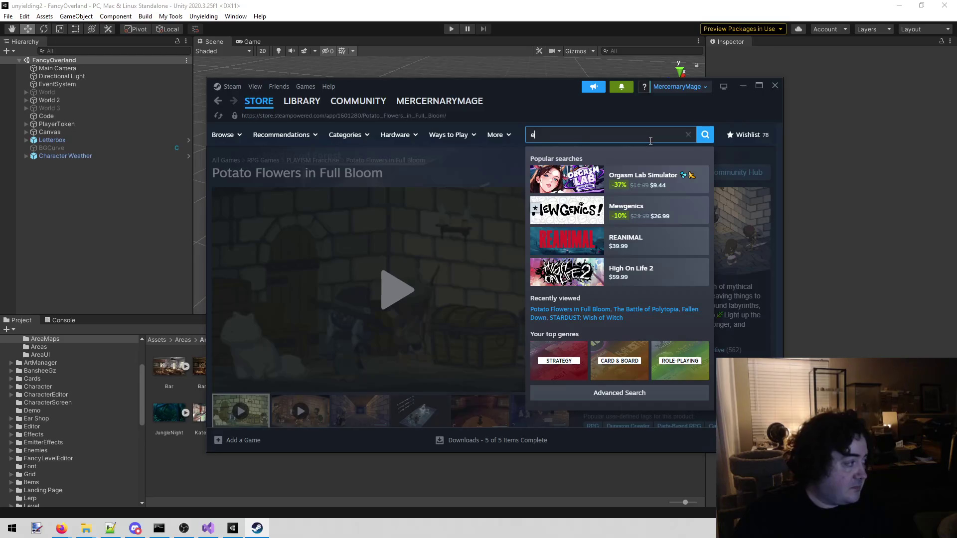
{"action": "type", "text": "tr"}
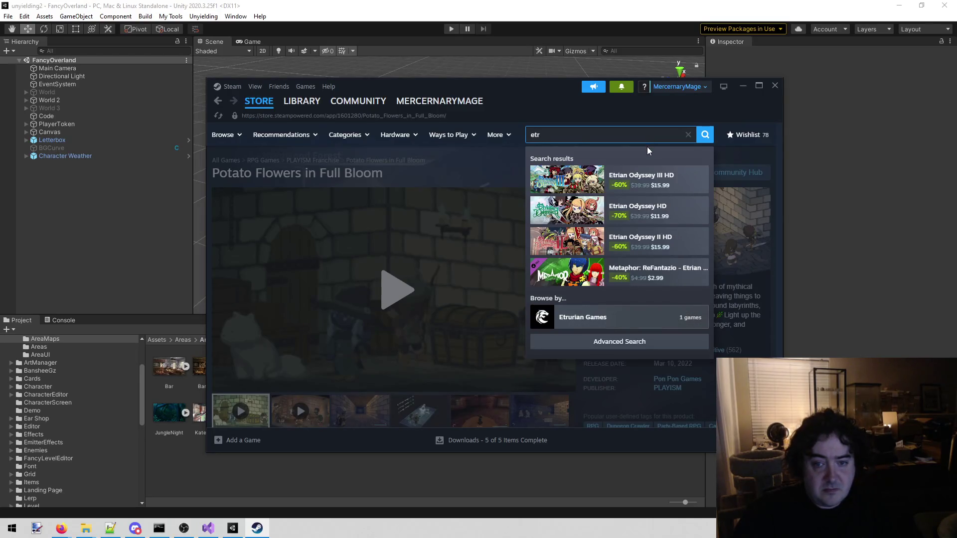
{"action": "left_click", "coordinate": [661, 178]}
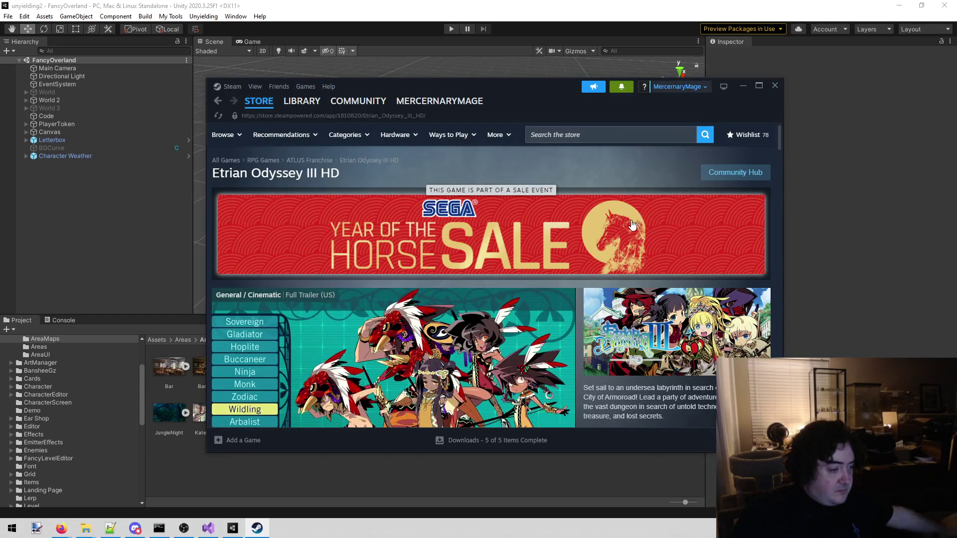
{"action": "scroll", "coordinate": [487, 339], "scroll_direction": "down", "scroll_amount": 2}
{"action": "scroll", "coordinate": [487, 339], "scroll_direction": "down", "scroll_amount": 2}
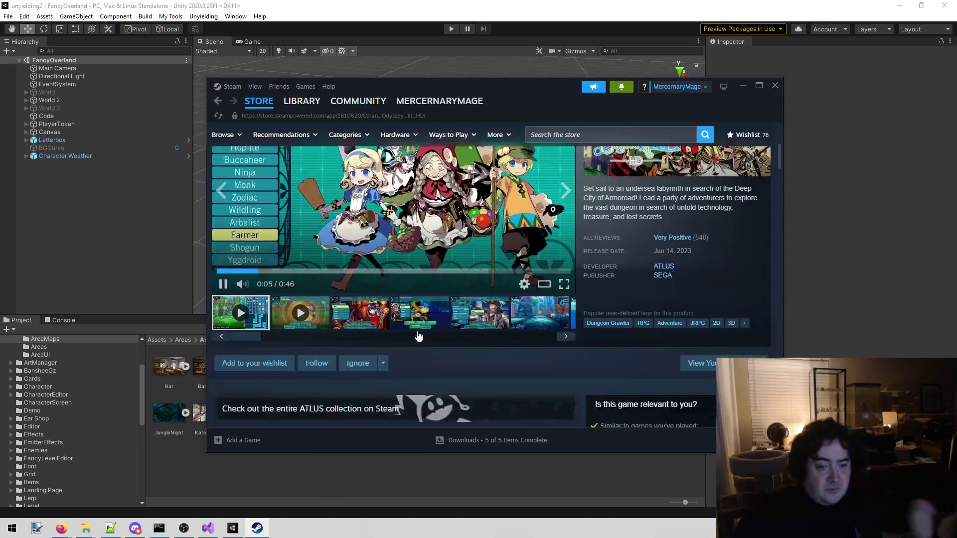
{"action": "scroll", "coordinate": [297, 450], "scroll_direction": "up", "scroll_amount": 2}
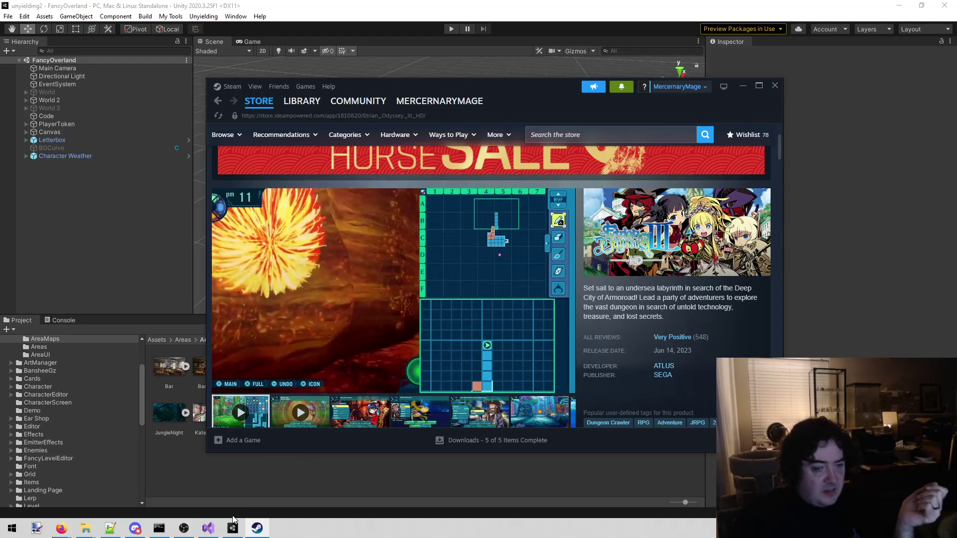
{"action": "mouse_move", "coordinate": [208, 528]}
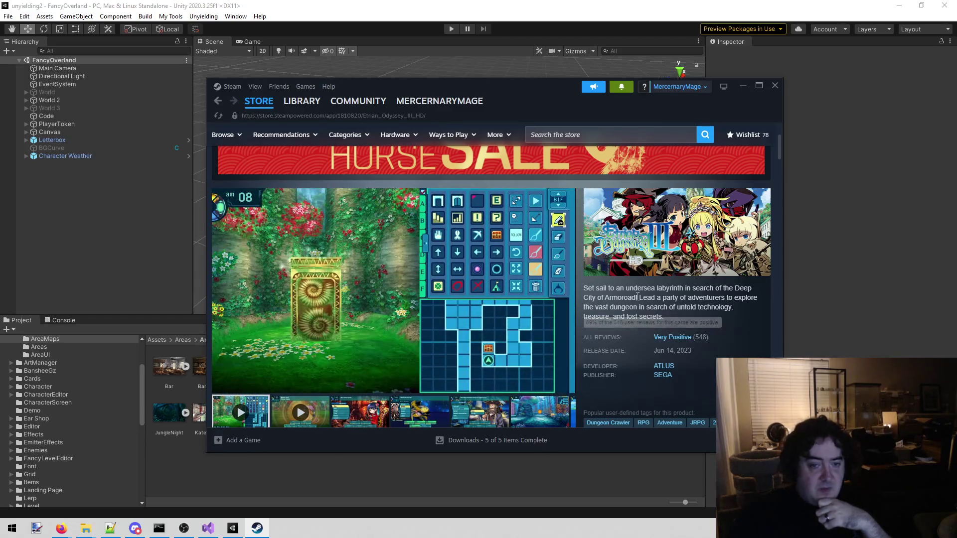
{"action": "scroll", "coordinate": [692, 261], "scroll_direction": "down", "scroll_amount": 1}
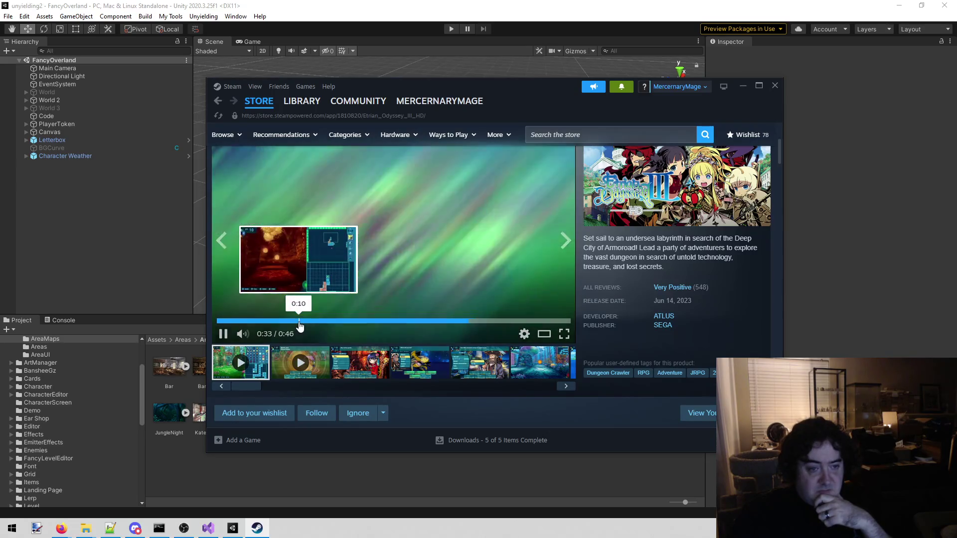
- Pause the trailer near 0:11 and view the battle, pirate, underwater and island screenshots
{"action": "left_click", "coordinate": [302, 321]}
{"action": "left_click", "coordinate": [503, 289]}
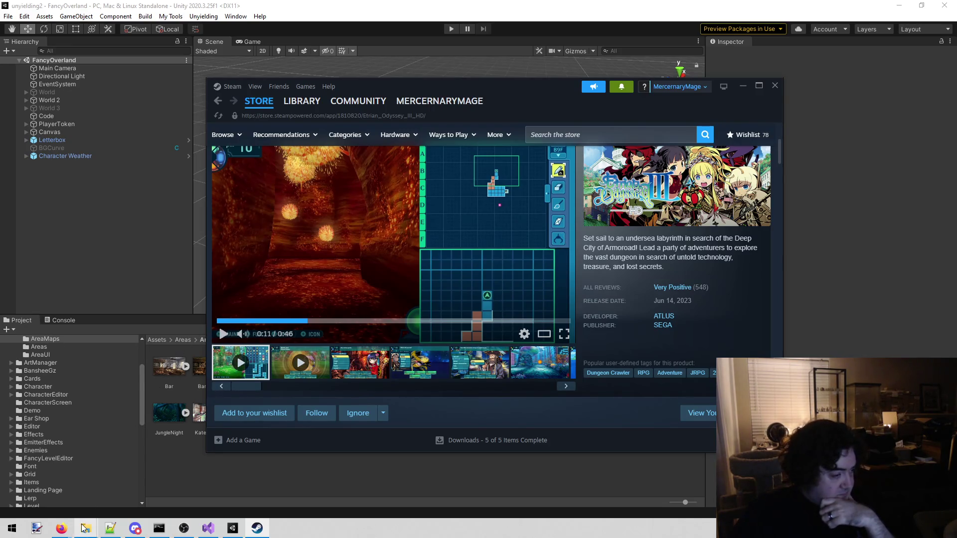
{"action": "mouse_move", "coordinate": [61, 527]}
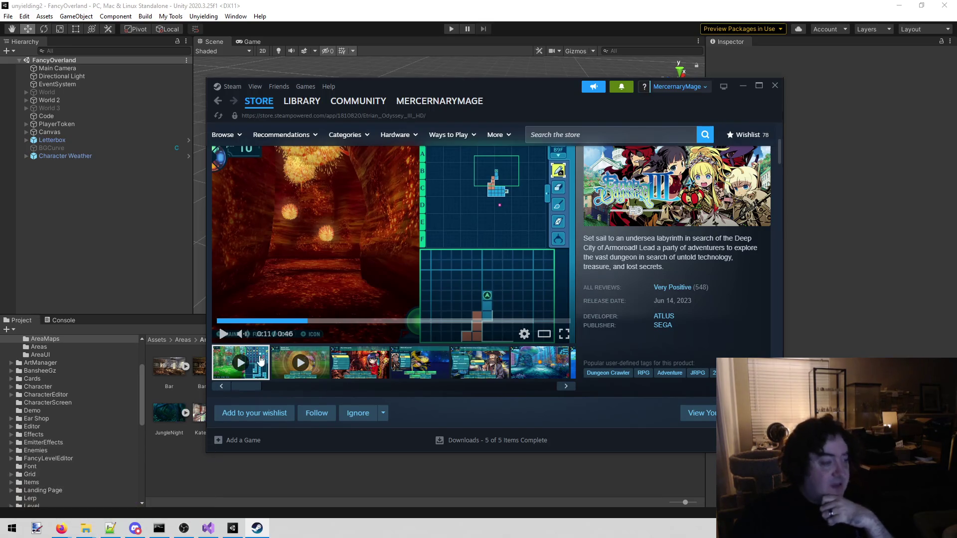
{"action": "left_click", "coordinate": [362, 378]}
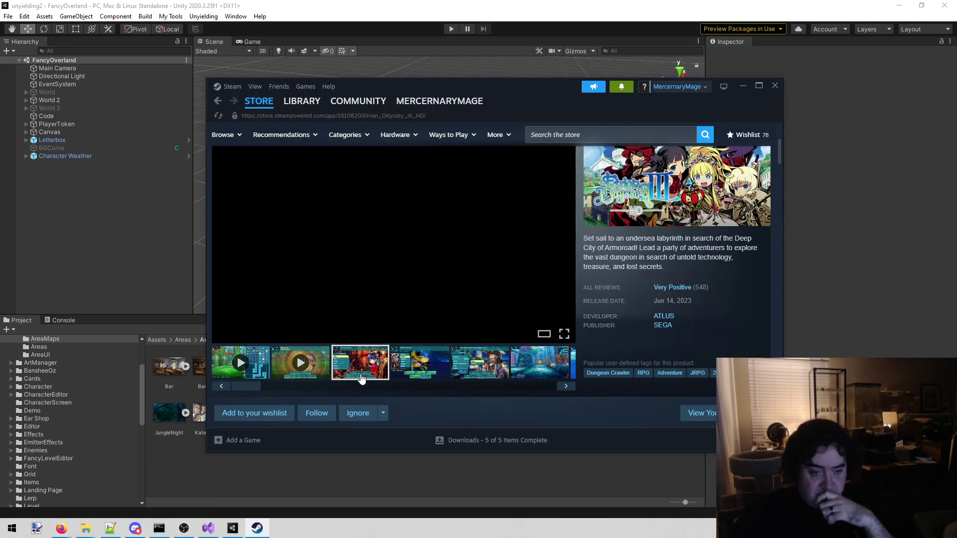
{"action": "left_click", "coordinate": [413, 366]}
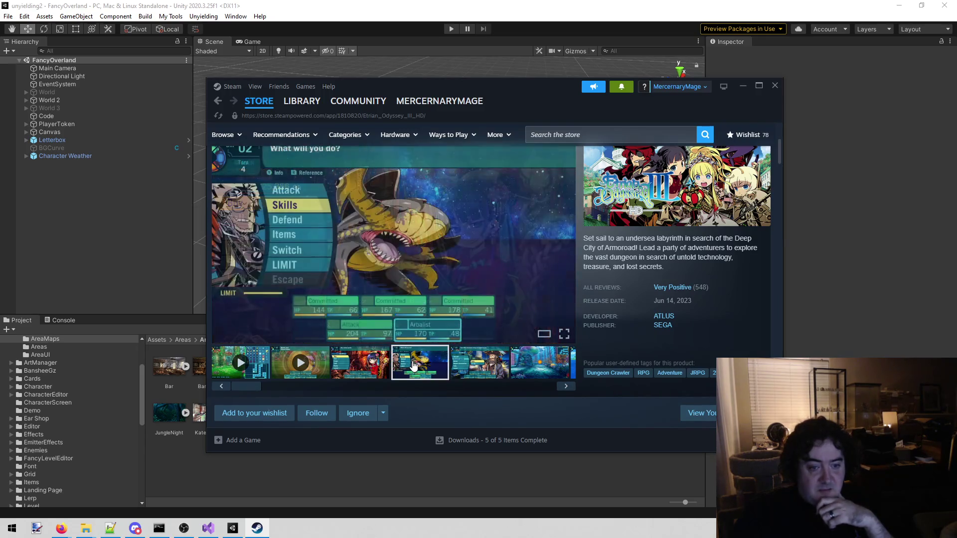
{"action": "left_click", "coordinate": [463, 375]}
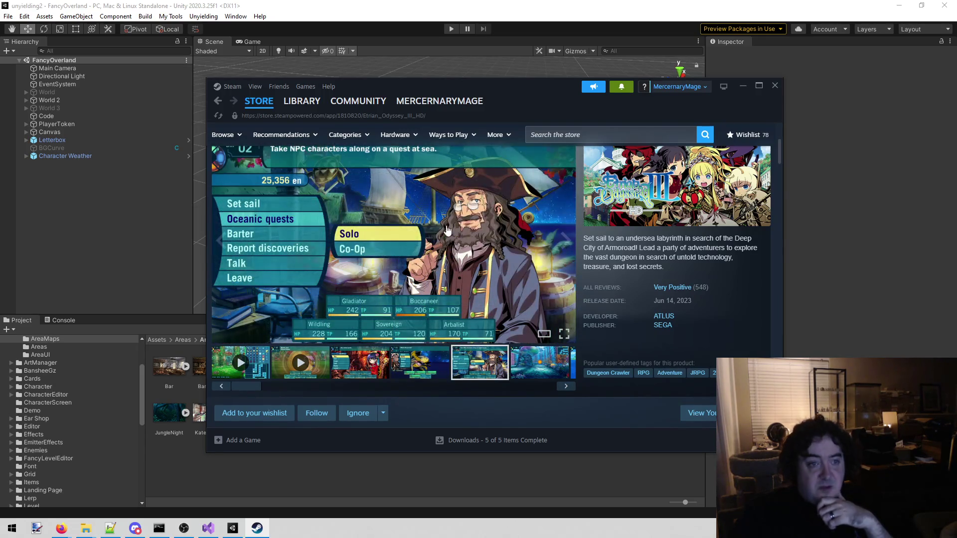
{"action": "left_click", "coordinate": [517, 377]}
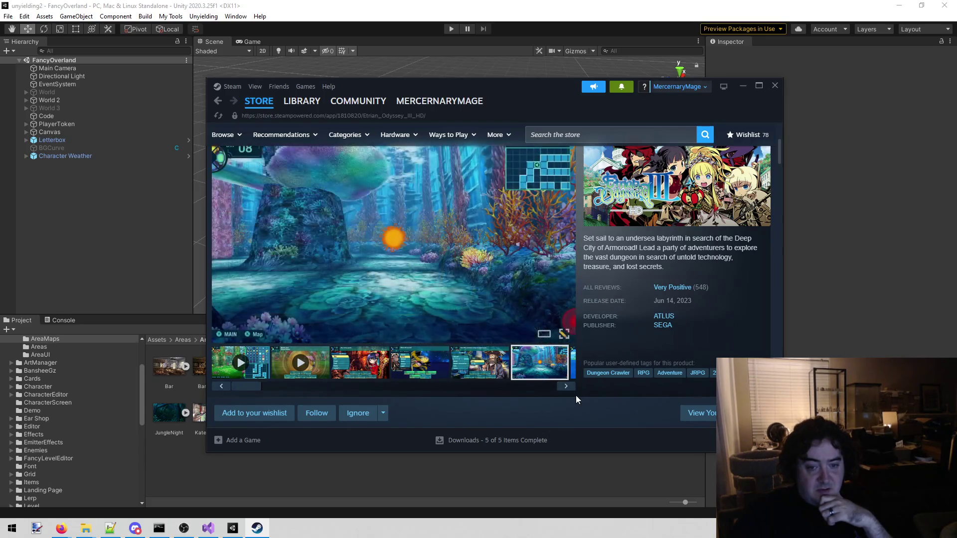
{"action": "left_click", "coordinate": [566, 387]}
- Scroll the screenshot strip and cycle through the shark battle, pirate and underwater images, ending on the shop scene
{"action": "left_click_drag", "start_coordinate": [540, 388], "coordinate": [290, 384]}
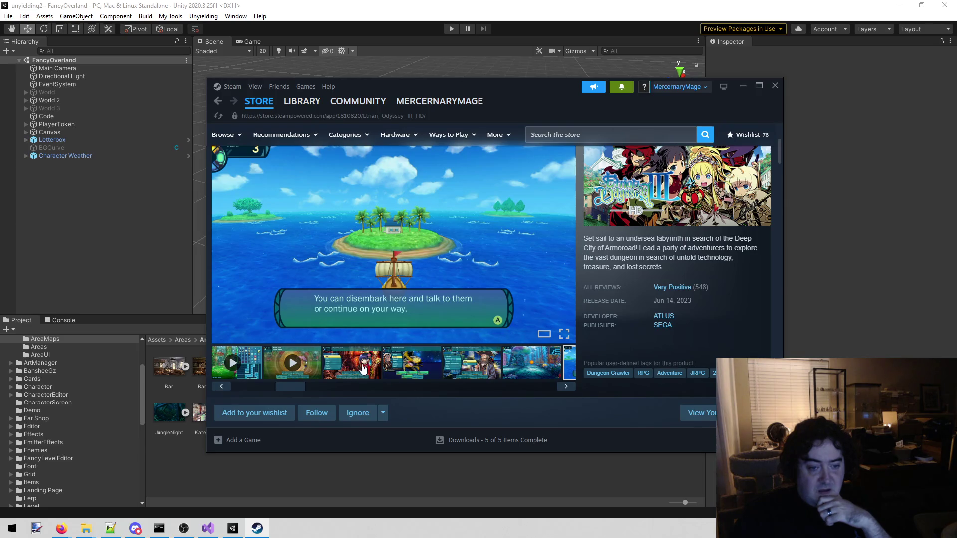
{"action": "left_click", "coordinate": [363, 368]}
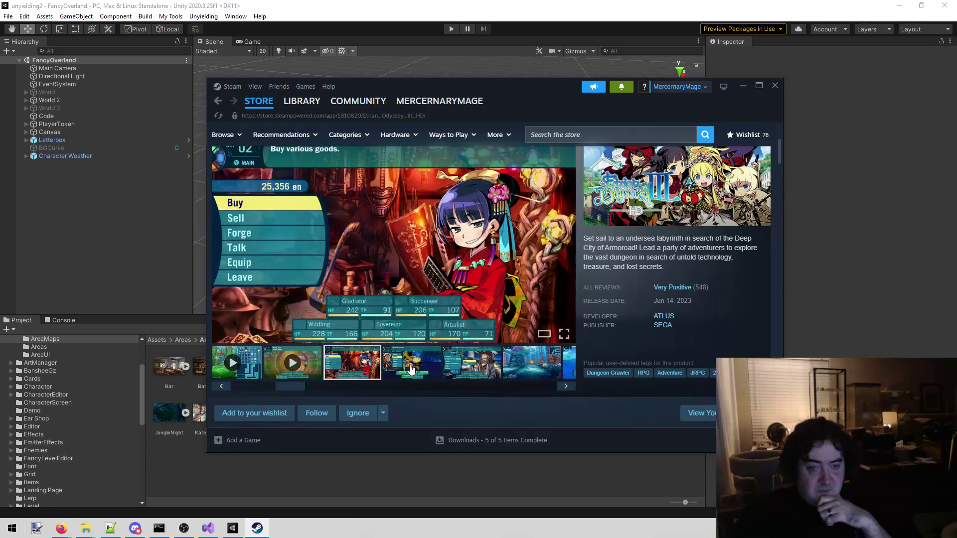
{"action": "left_click", "coordinate": [412, 369]}
{"action": "left_click", "coordinate": [469, 377]}
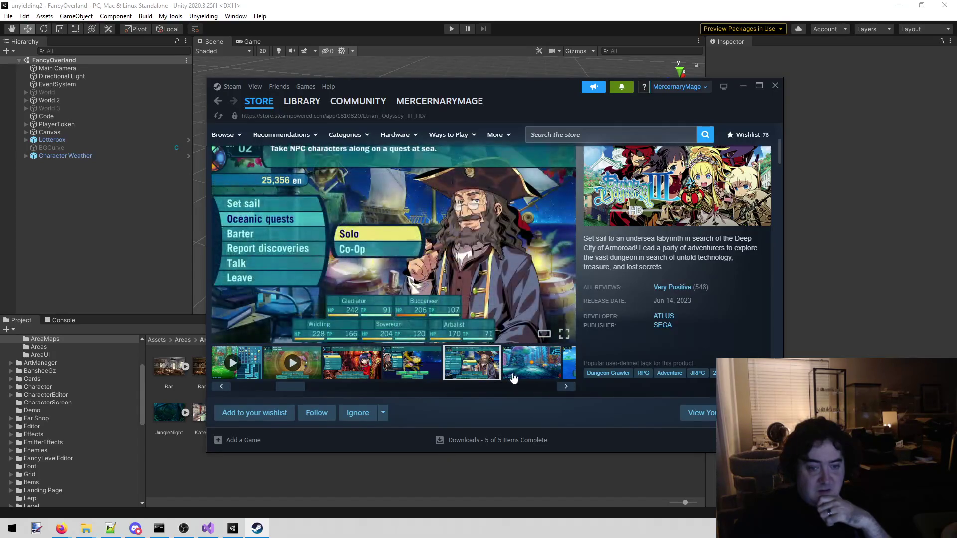
{"action": "left_click", "coordinate": [513, 377]}
{"action": "mouse_move", "coordinate": [292, 387]}
{"action": "left_mouse_down"}
{"action": "mouse_move", "coordinate": [572, 395]}
{"action": "mouse_move", "coordinate": [304, 401]}
{"action": "left_mouse_up"}
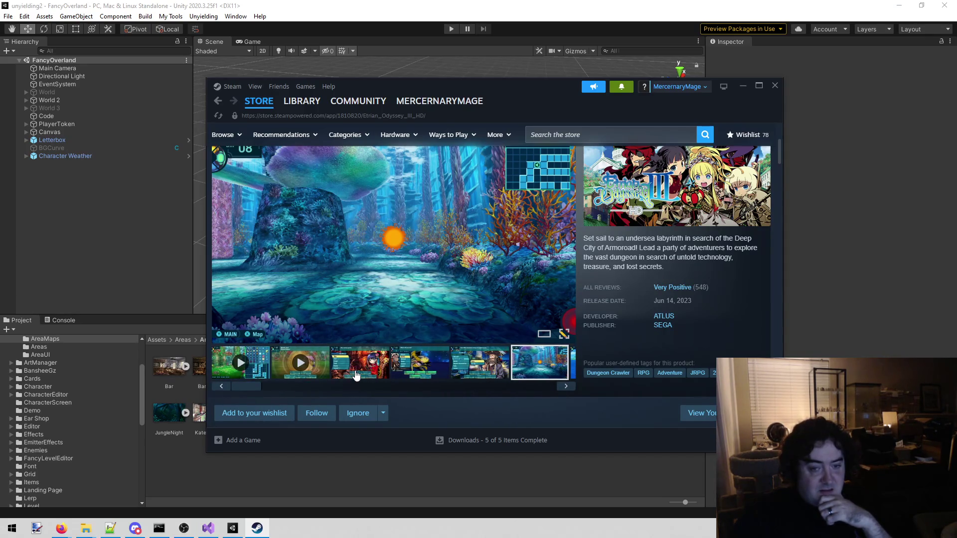
{"action": "left_click", "coordinate": [357, 373]}
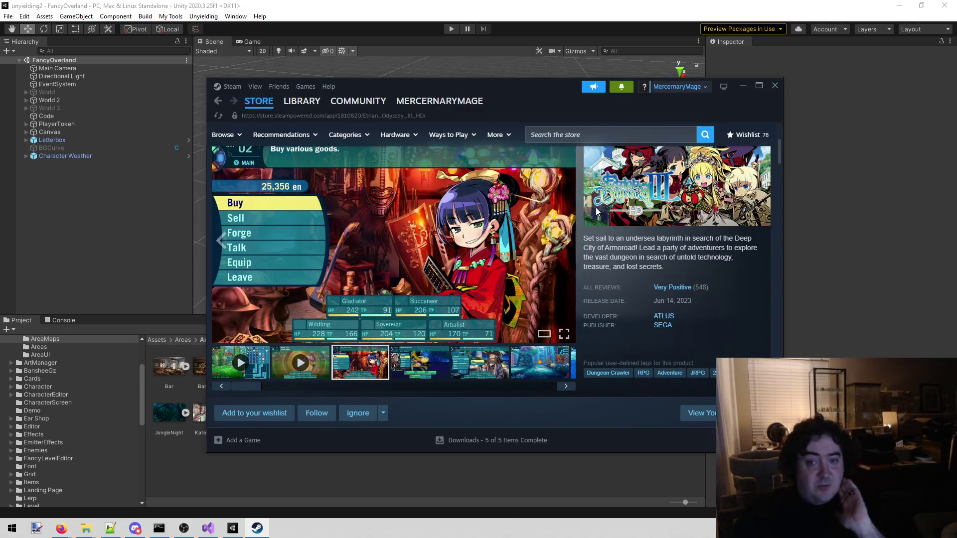
- Search the Steam store for 'millennium gir', dismiss the results, and close Steam
{"action": "left_click", "coordinate": [629, 135]}
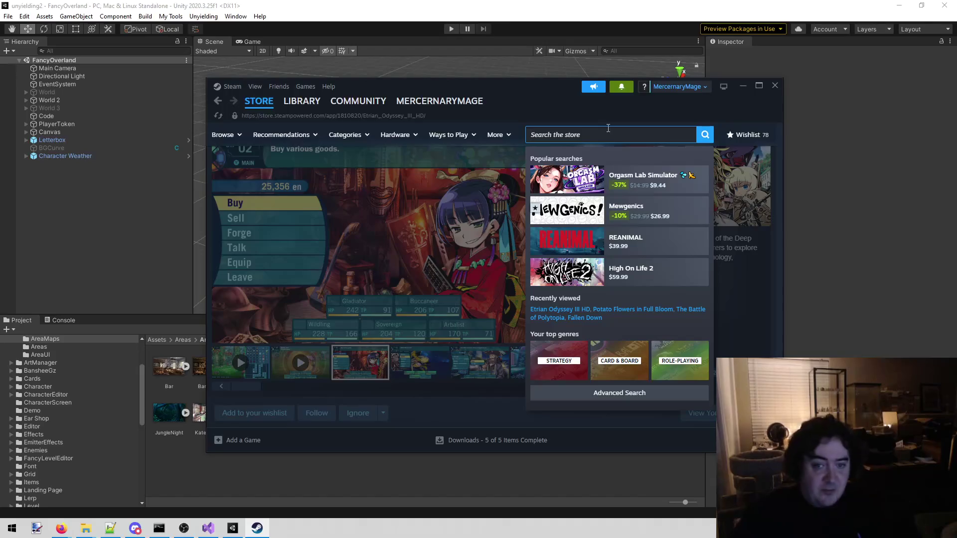
{"action": "type", "text": "mille"}
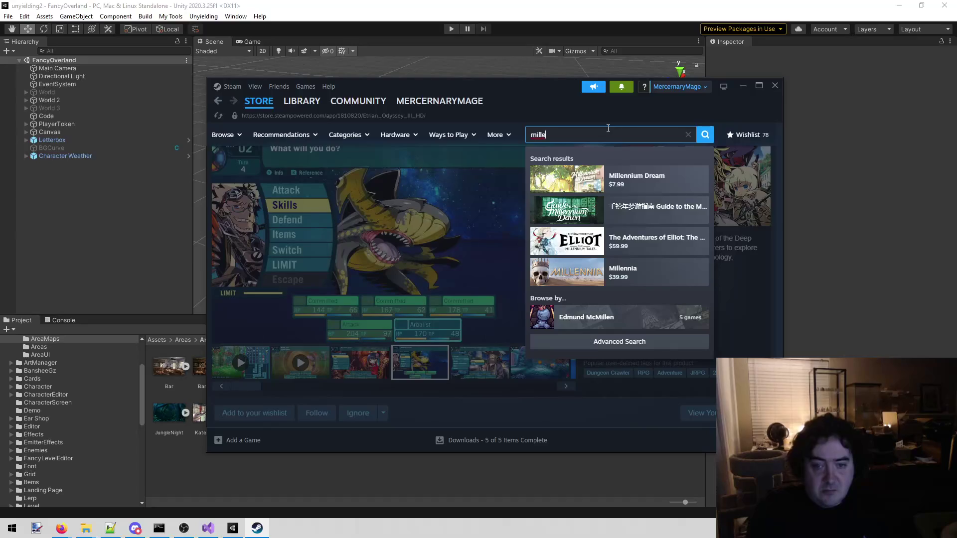
{"action": "type", "text": "nnium gir"}
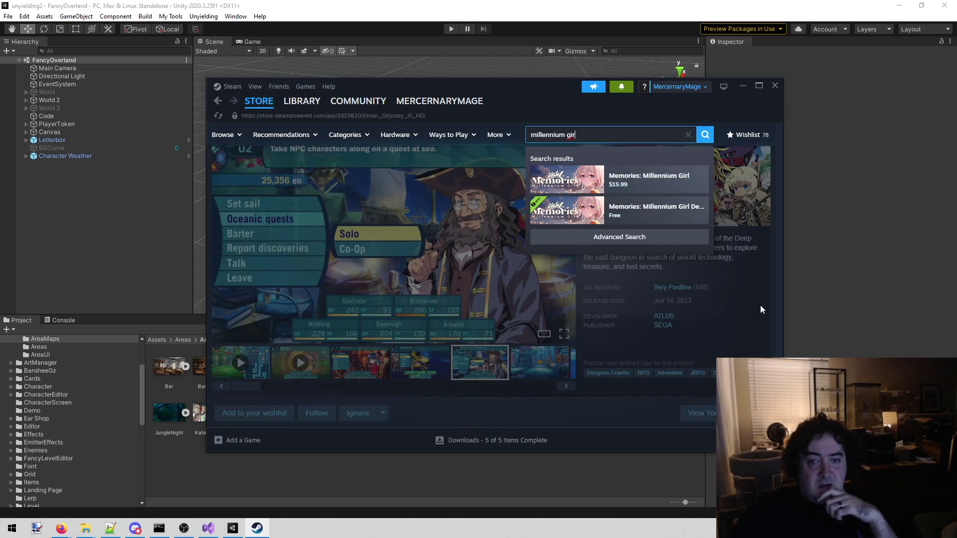
{"action": "left_click", "coordinate": [742, 245]}
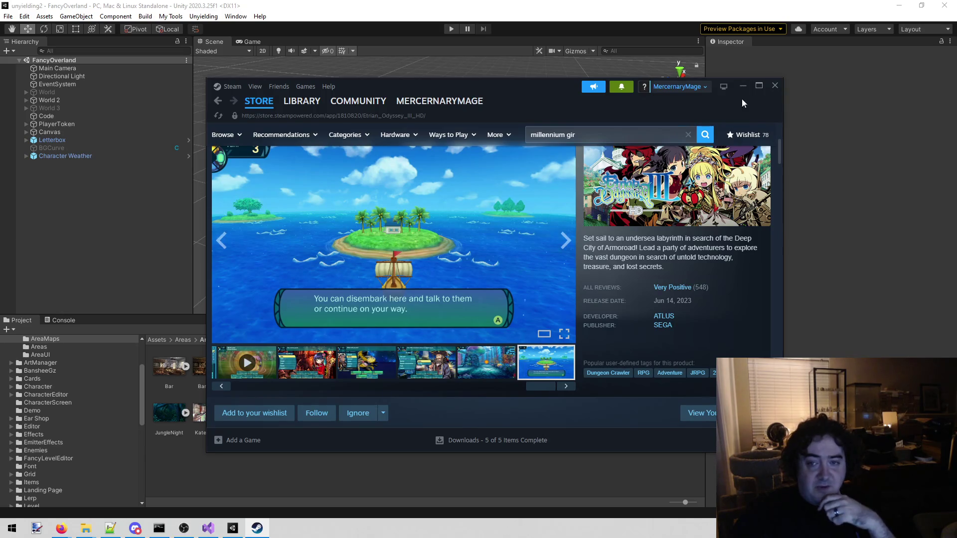
{"action": "left_click", "coordinate": [779, 87]}
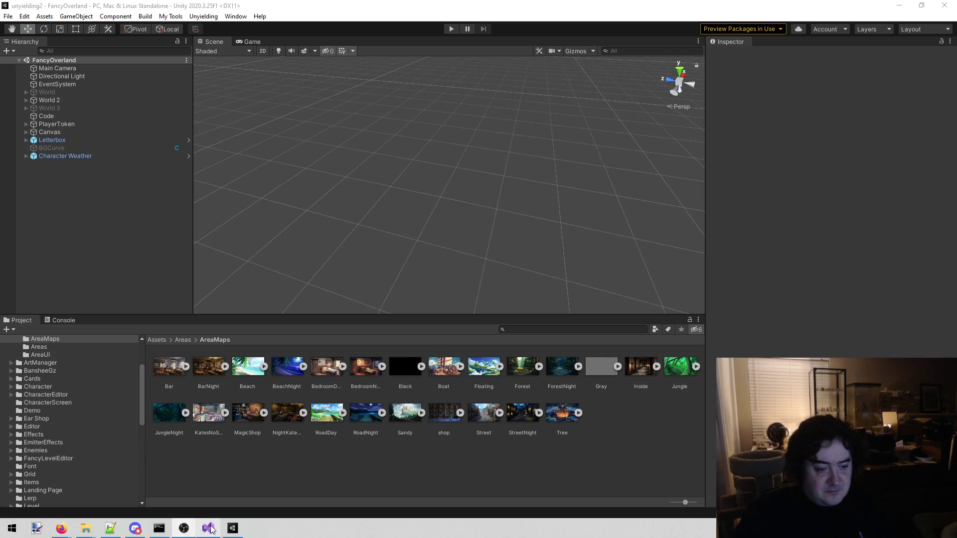
- Close the second Visual Studio window and open the Resources/CharacterPortraits folder
{"action": "mouse_move", "coordinate": [209, 528]}
{"action": "left_click", "coordinate": [220, 492]}
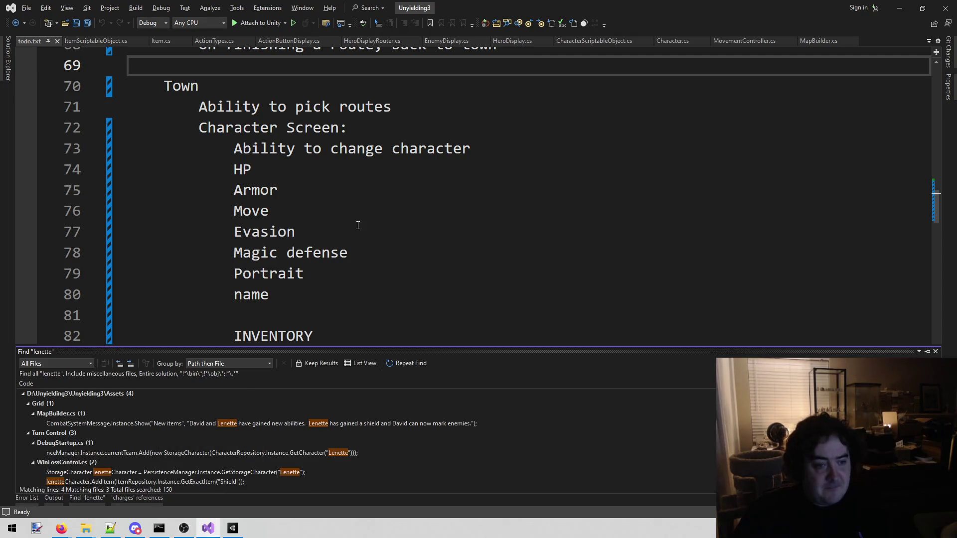
{"action": "left_click", "coordinate": [942, 8]}
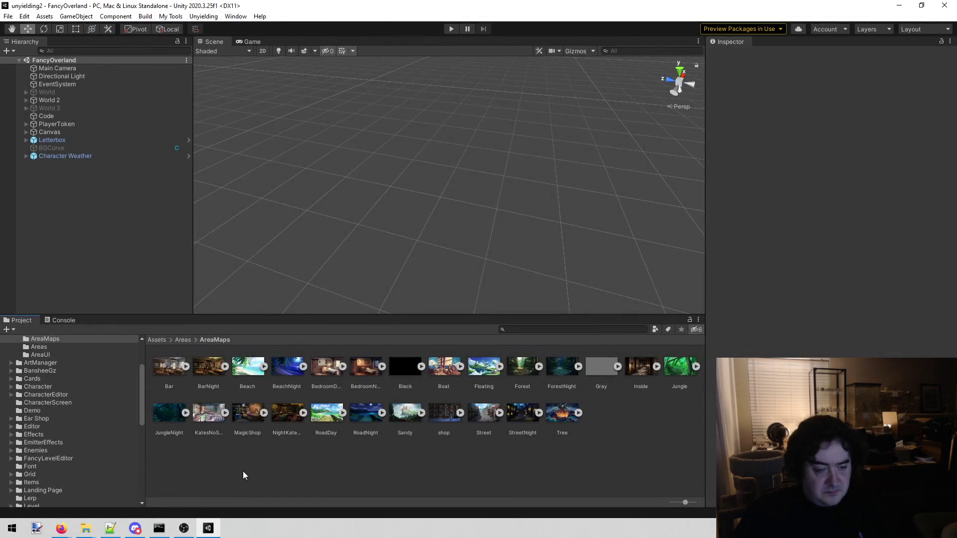
{"action": "scroll", "coordinate": [93, 427], "scroll_direction": "down", "scroll_amount": 5}
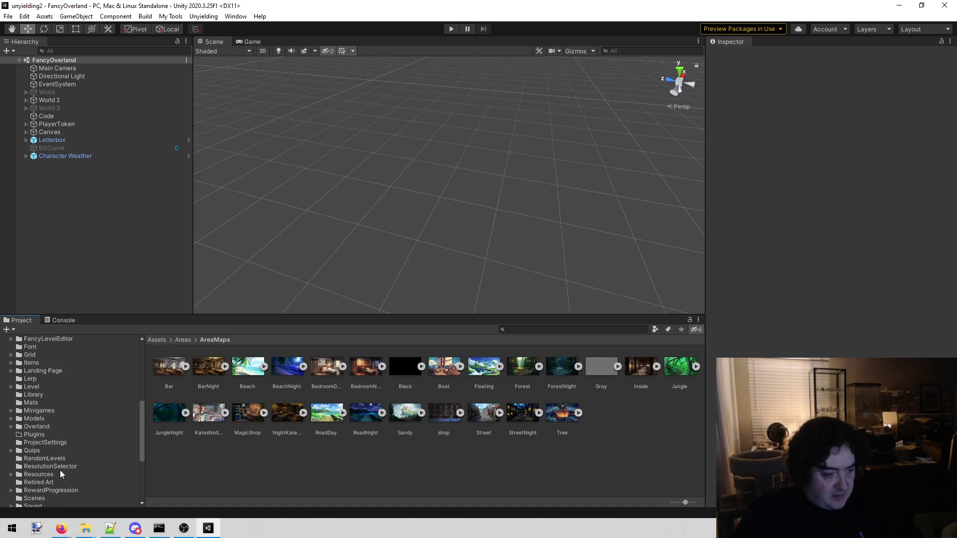
{"action": "left_click", "coordinate": [36, 474]}
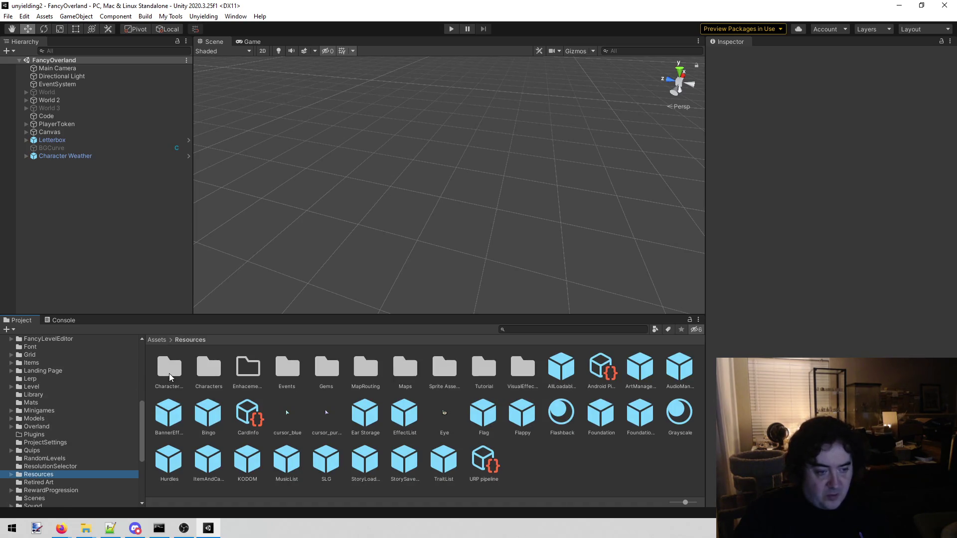
{"action": "double_click", "coordinate": [169, 377]}
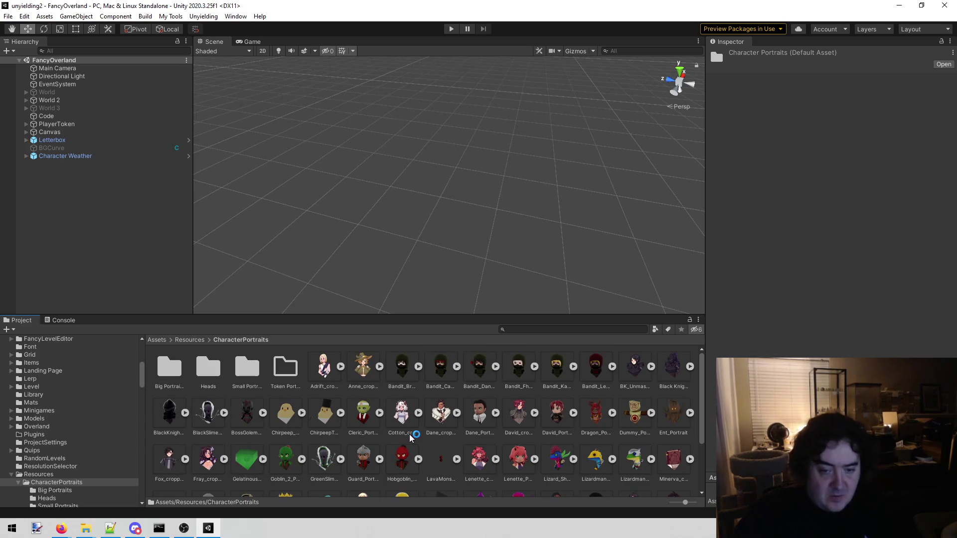
- Select the Dane_cropped and Cotton_cropped portraits and bring up their asset actions
{"action": "scroll", "coordinate": [457, 405], "scroll_direction": "down", "scroll_amount": 1}
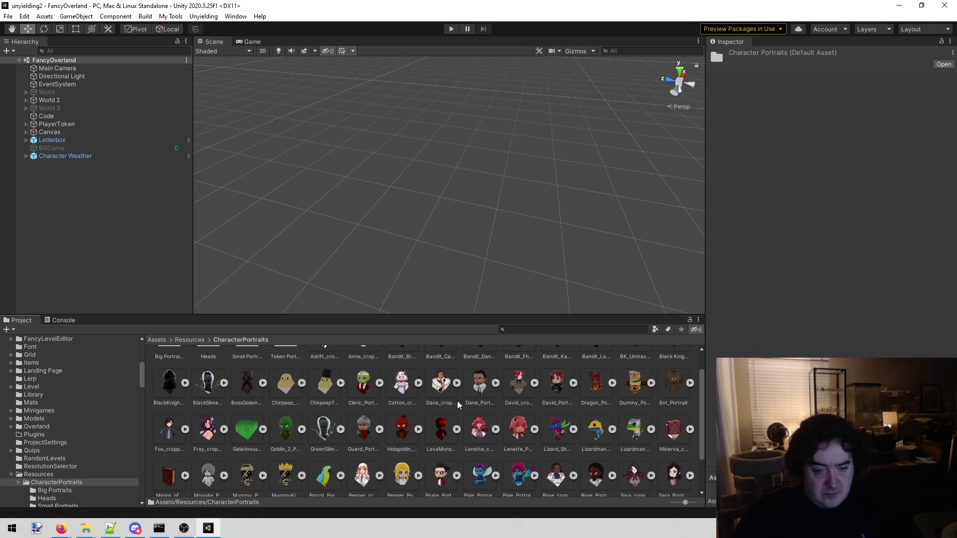
{"action": "scroll", "coordinate": [458, 404], "scroll_direction": "down", "scroll_amount": 2}
{"action": "scroll", "coordinate": [455, 405], "scroll_direction": "up", "scroll_amount": 2}
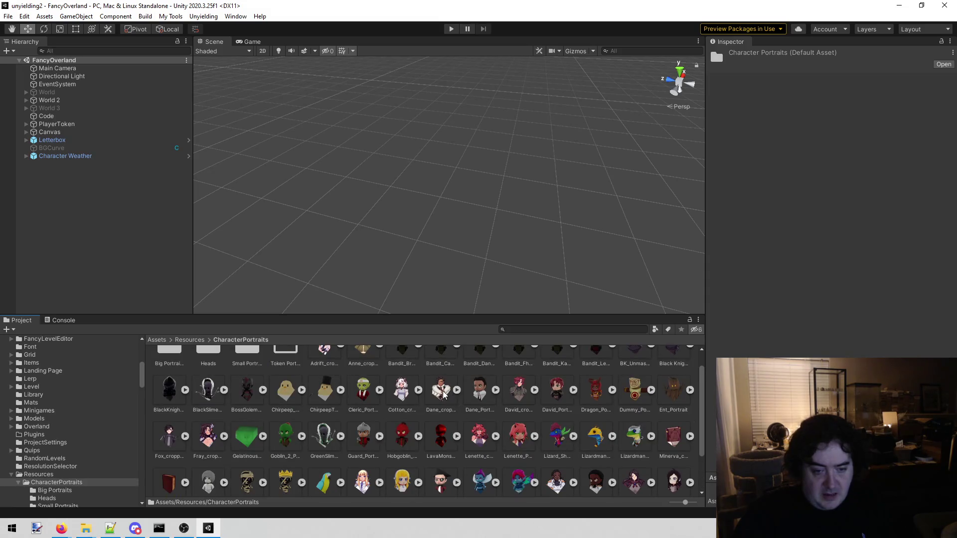
{"action": "left_click", "coordinate": [441, 394]}
{"action": "left_click", "coordinate": [412, 401], "text": "ctrl"}
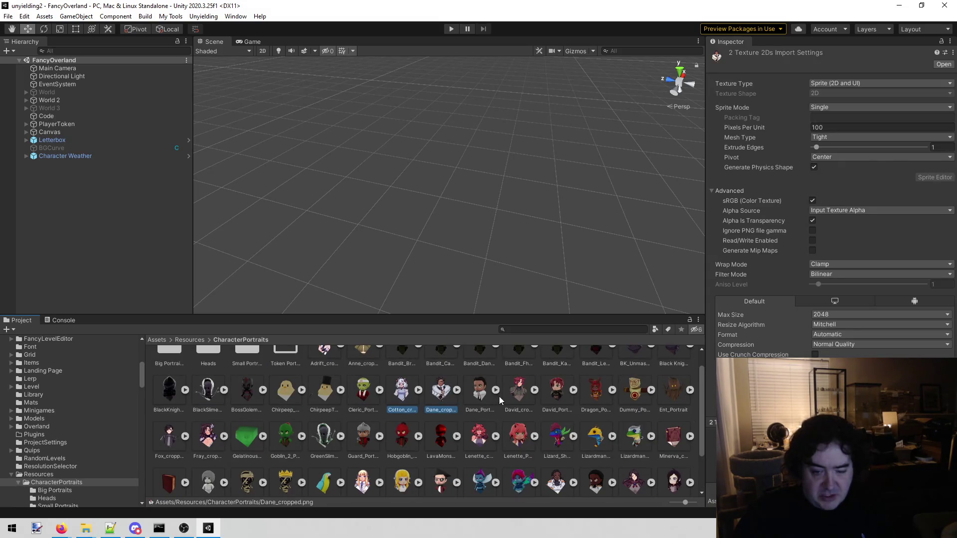
{"action": "scroll", "coordinate": [498, 398], "scroll_direction": "down", "scroll_amount": 1}
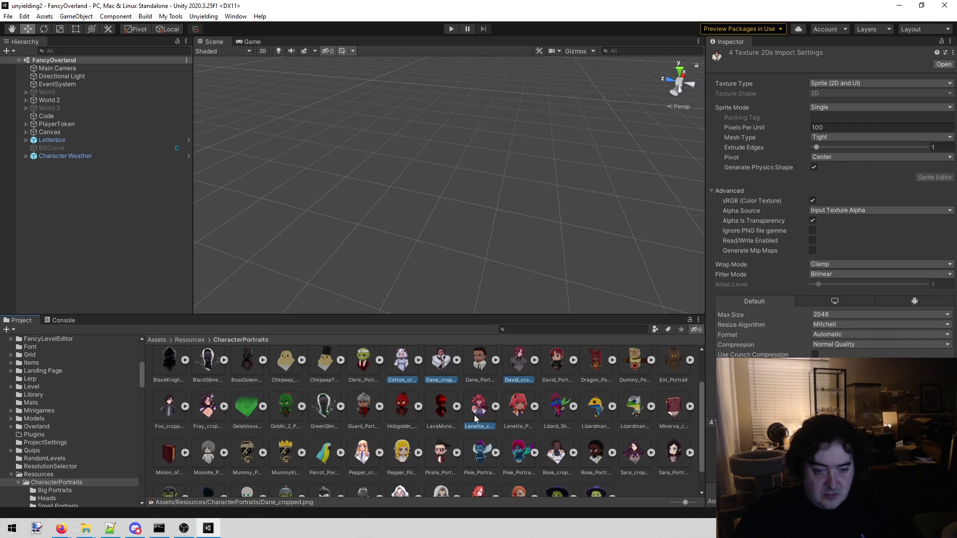
{"action": "right_click", "coordinate": [474, 415]}
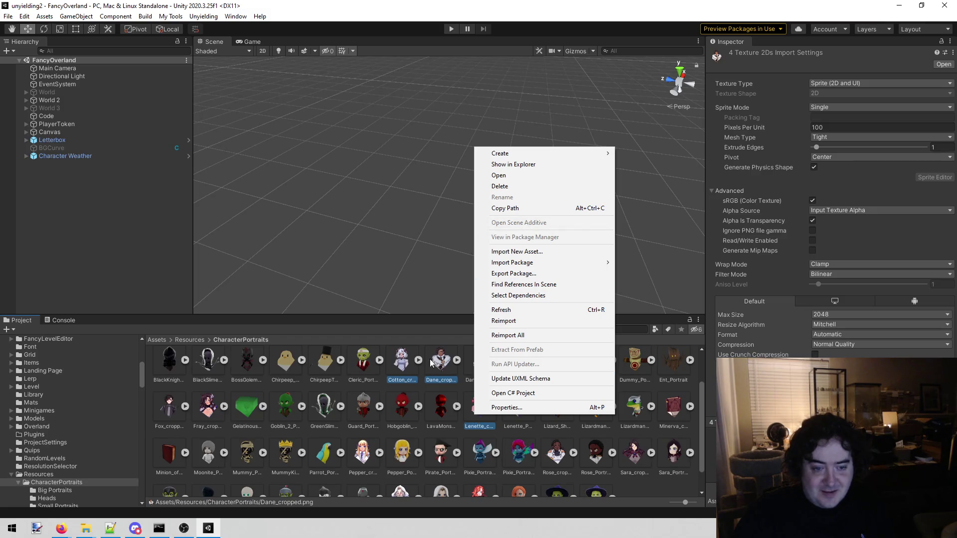
- Select only Cotton_cropped and reveal its file in File Explorer
{"action": "left_click", "coordinate": [421, 381]}
{"action": "left_click", "coordinate": [406, 372]}
{"action": "right_click", "coordinate": [405, 370]}
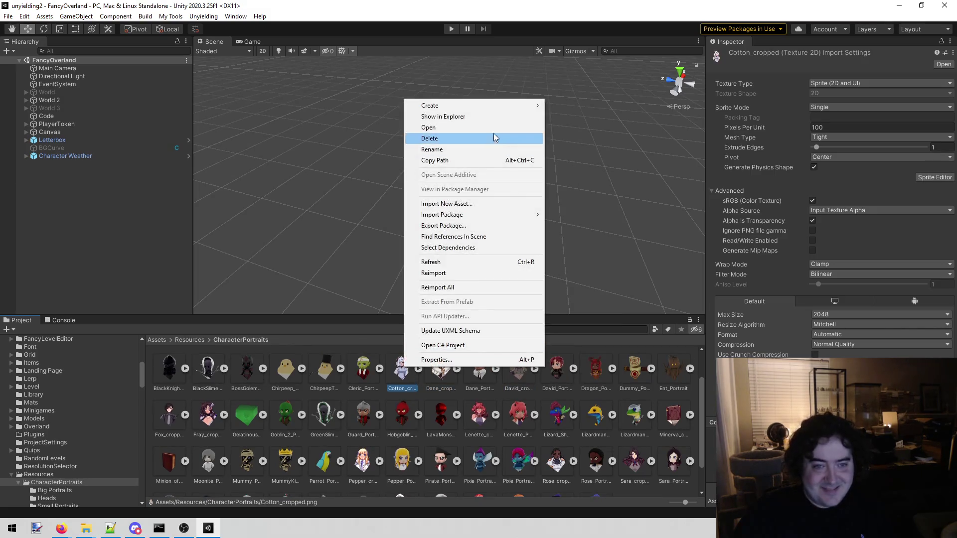
{"action": "left_click", "coordinate": [443, 116]}
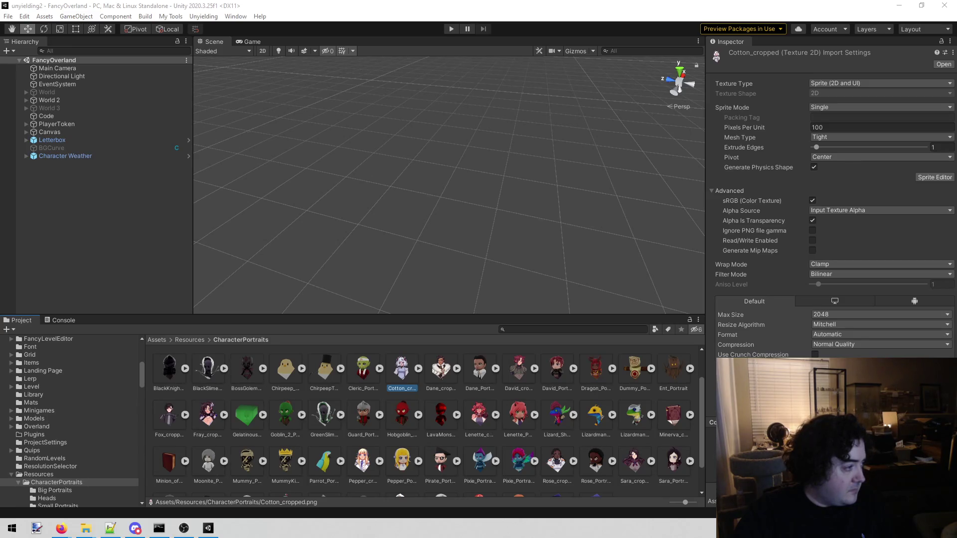
{"action": "scroll", "coordinate": [195, 371], "scroll_direction": "up", "scroll_amount": 2}
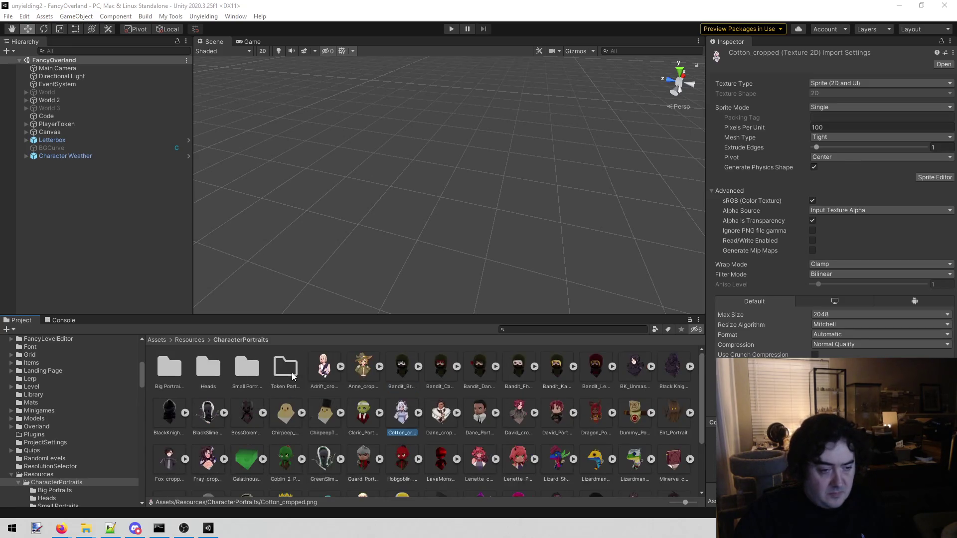
- Open the Big Portraits folder and preview the david 1 portrait at full size
{"action": "double_click", "coordinate": [169, 369]}
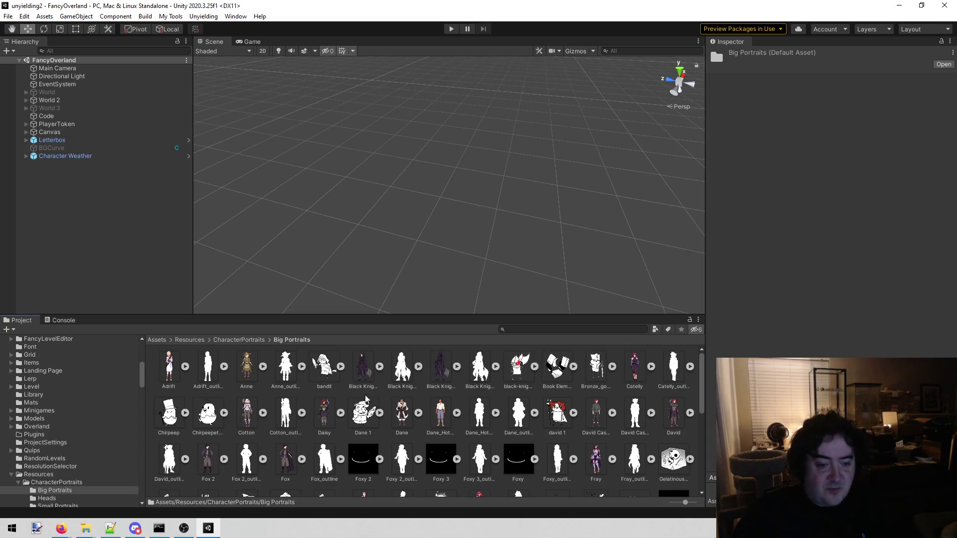
{"action": "left_click", "coordinate": [403, 416]}
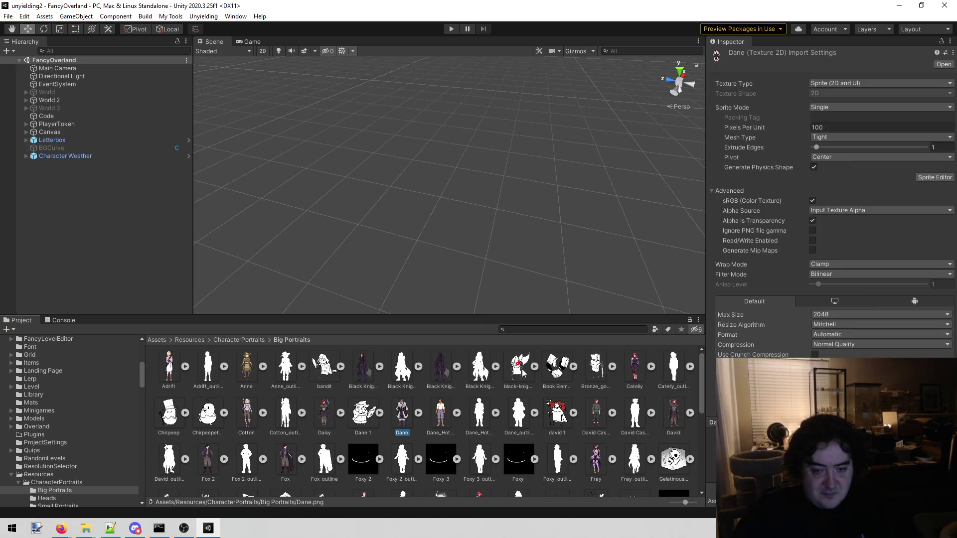
{"action": "double_click", "coordinate": [557, 414]}
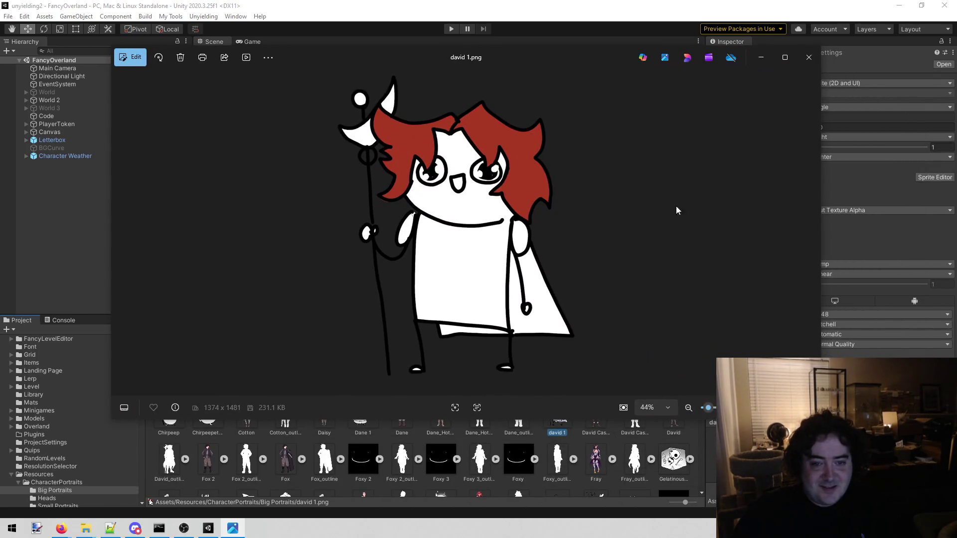
{"action": "left_click", "coordinate": [809, 57]}
- Preview the sara 1 portrait at full size in Photos, then close it
{"action": "scroll", "coordinate": [459, 441], "scroll_direction": "down", "scroll_amount": 3}
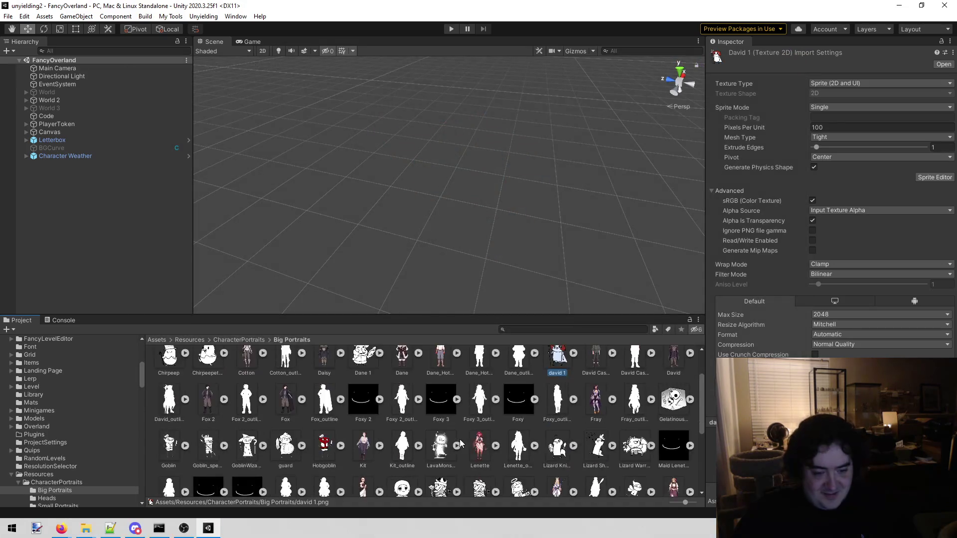
{"action": "scroll", "coordinate": [460, 439], "scroll_direction": "down", "scroll_amount": 2}
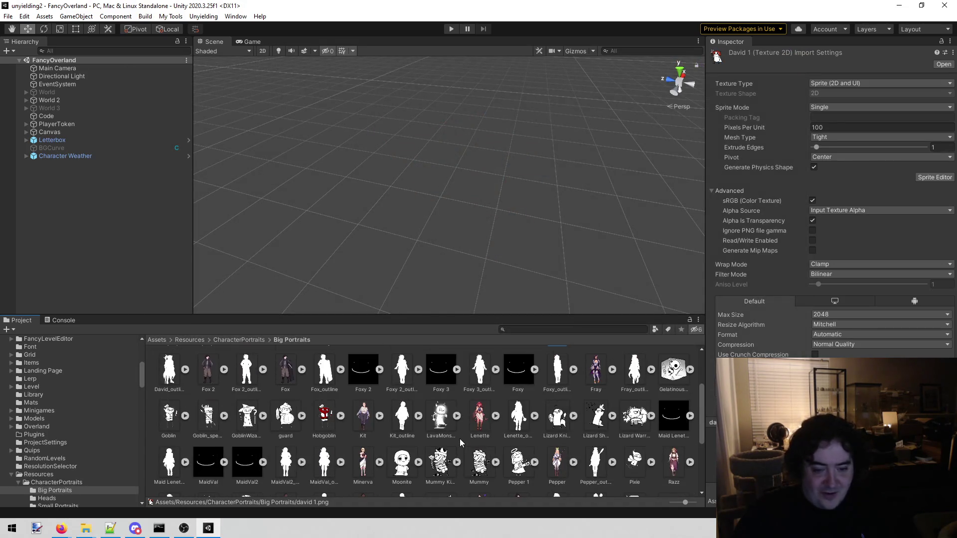
{"action": "scroll", "coordinate": [459, 439], "scroll_direction": "down", "scroll_amount": 3}
{"action": "left_click", "coordinate": [435, 447]}
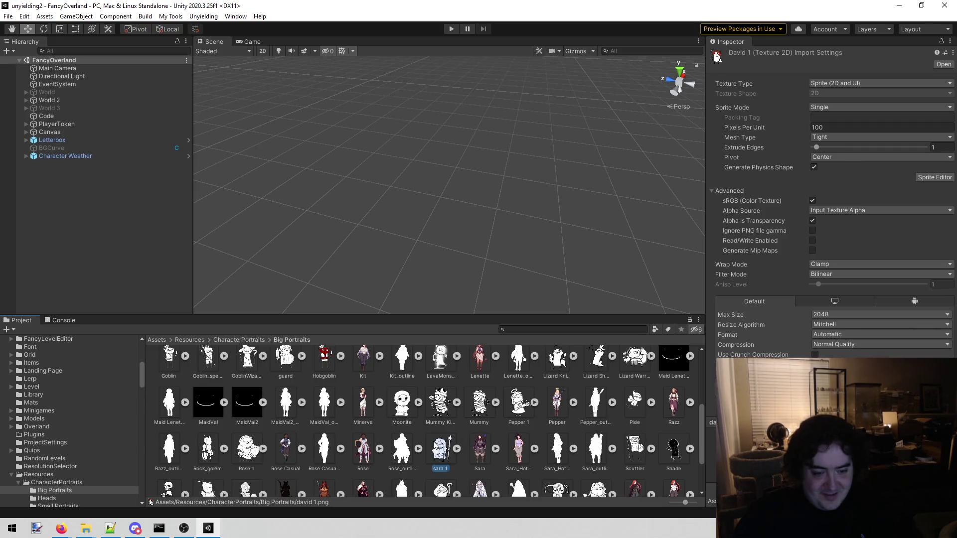
{"action": "double_click", "coordinate": [440, 449]}
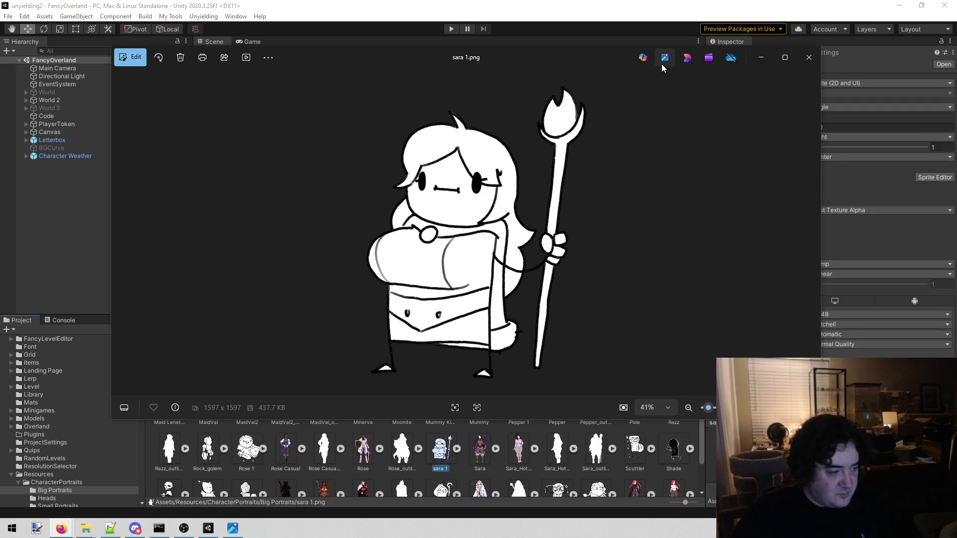
{"action": "left_click", "coordinate": [809, 58]}
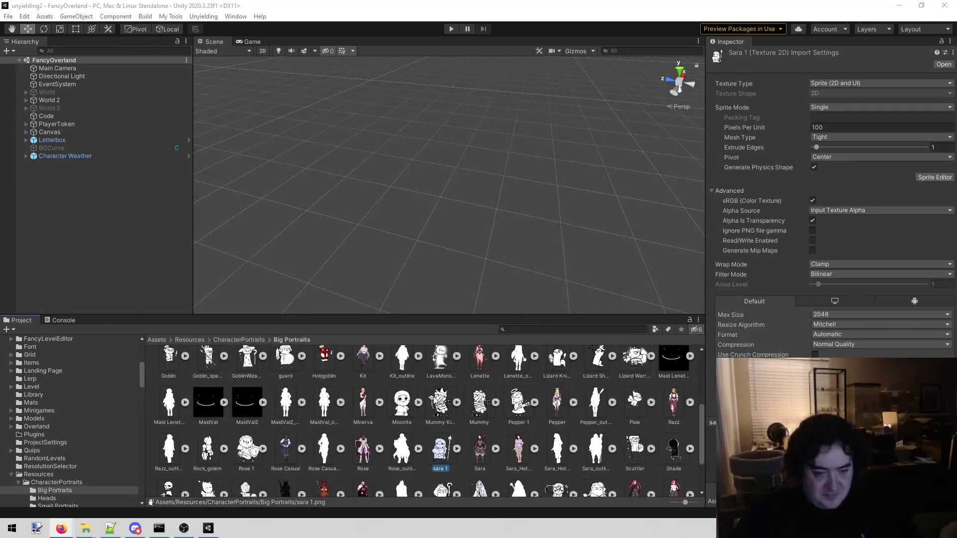
- Select the Dane portrait and bring up its context menu
{"action": "scroll", "coordinate": [439, 396], "scroll_direction": "up", "scroll_amount": 3}
{"action": "scroll", "coordinate": [439, 397], "scroll_direction": "up", "scroll_amount": 2}
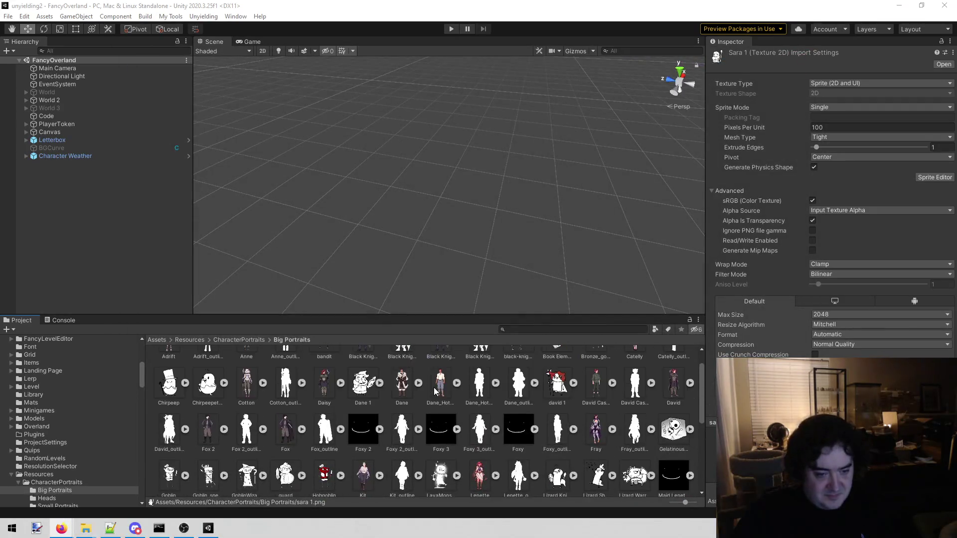
{"action": "left_click", "coordinate": [396, 386]}
{"action": "right_click", "coordinate": [397, 387]}
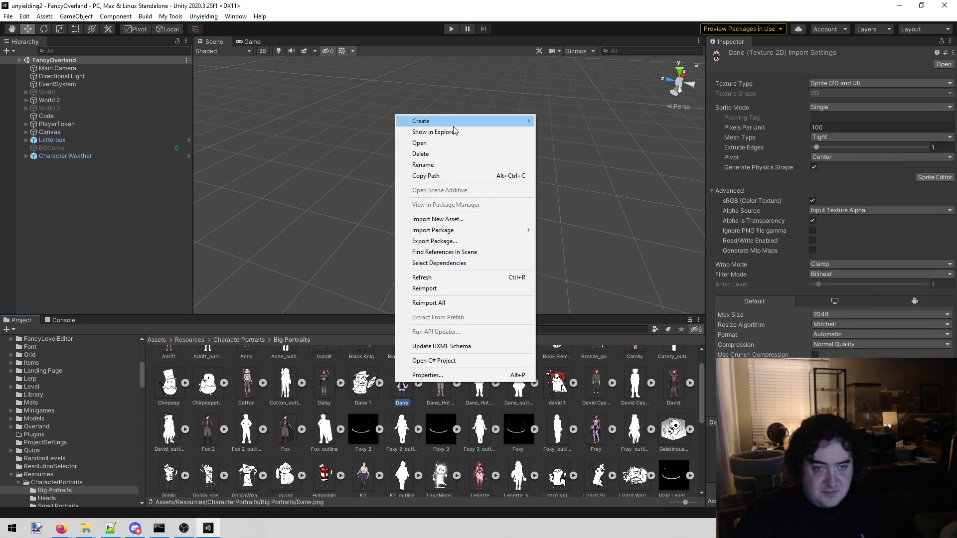
- Show the Dane portrait file in Explorer and look over the Lenette_Portrait.png image
{"action": "left_click", "coordinate": [424, 130]}
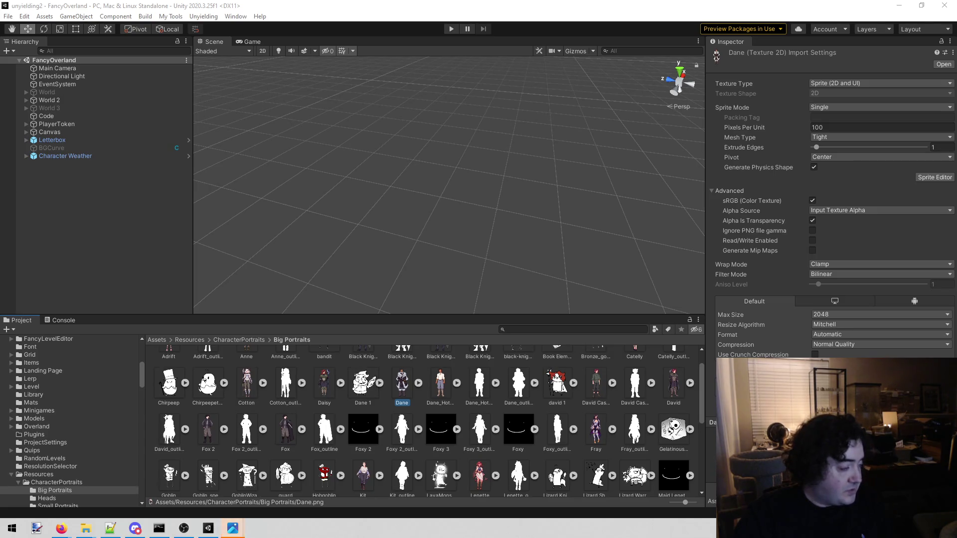
{"action": "mouse_move", "coordinate": [242, 535]}
{"action": "left_click", "coordinate": [240, 494]}
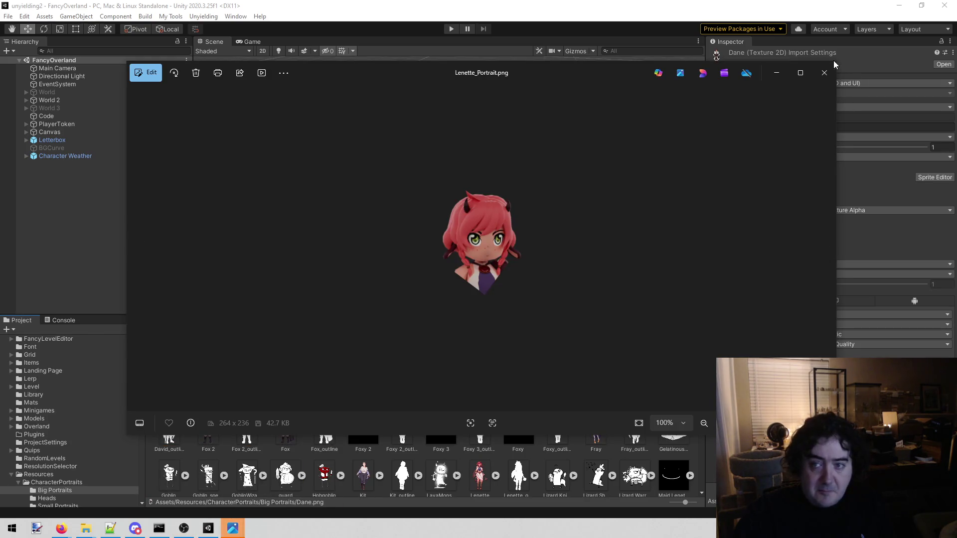
{"action": "left_click", "coordinate": [233, 529]}
{"action": "left_click", "coordinate": [264, 497]}
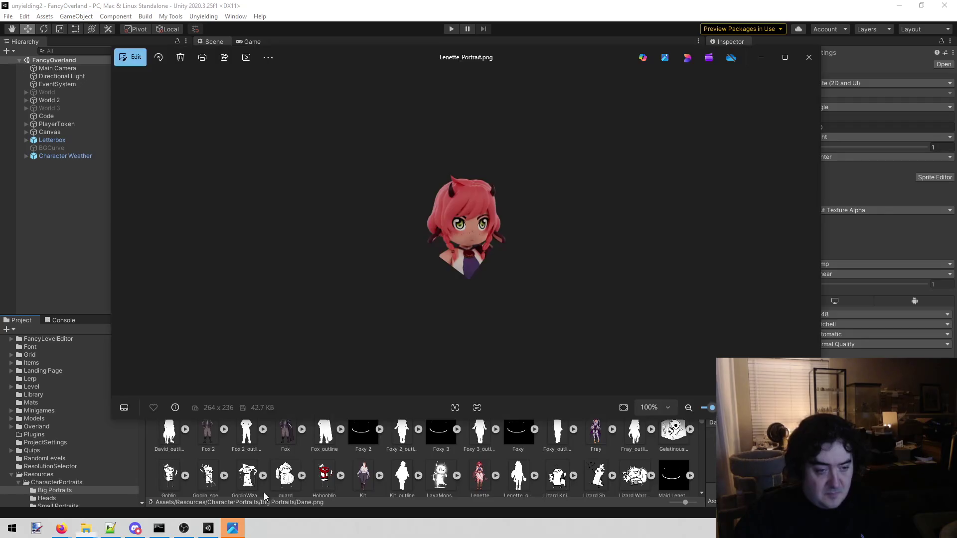
{"action": "left_click", "coordinate": [809, 57]}
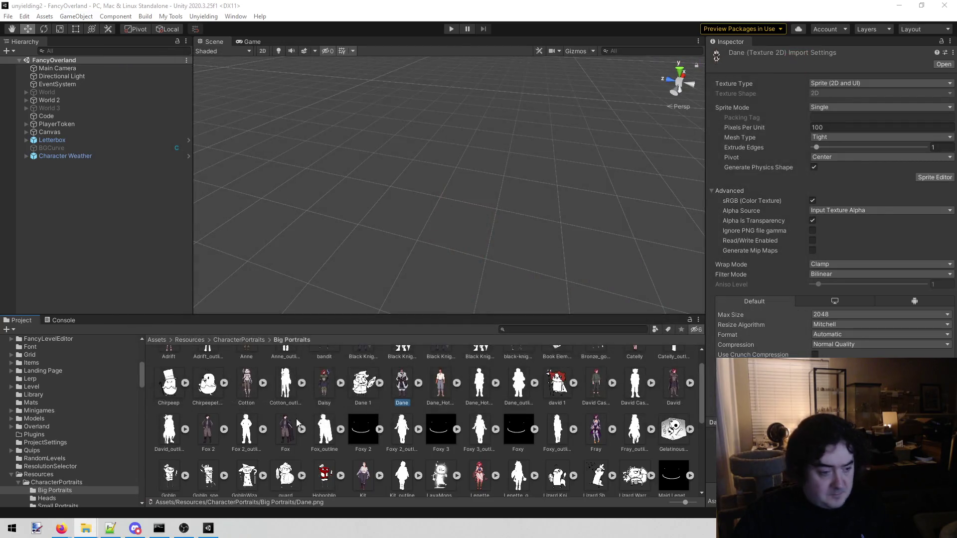
- Reveal the Lenette_cropped sprite from the CharacterPortraits folder in Explorer
{"action": "left_click", "coordinate": [98, 483]}
{"action": "left_click", "coordinate": [477, 438]}
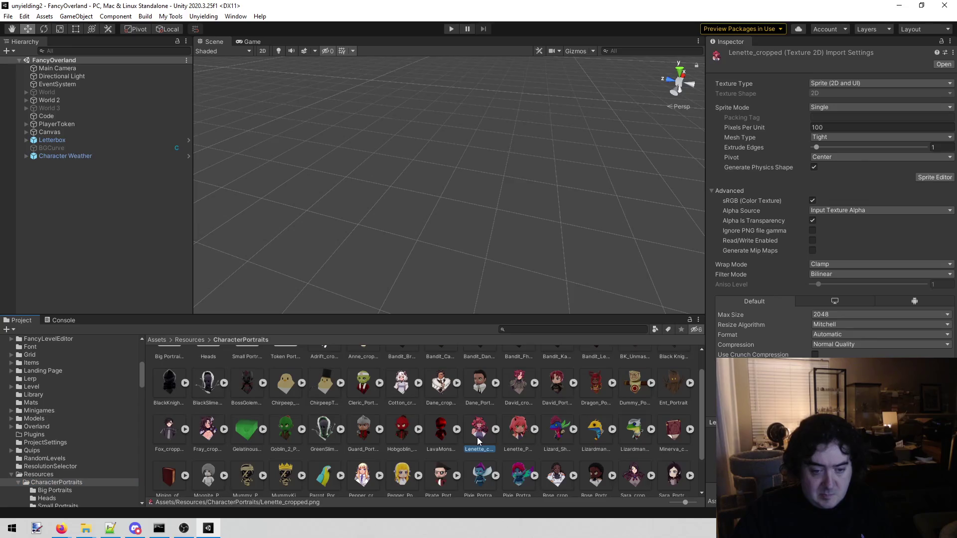
{"action": "right_click", "coordinate": [477, 438]}
{"action": "left_click", "coordinate": [537, 188]}
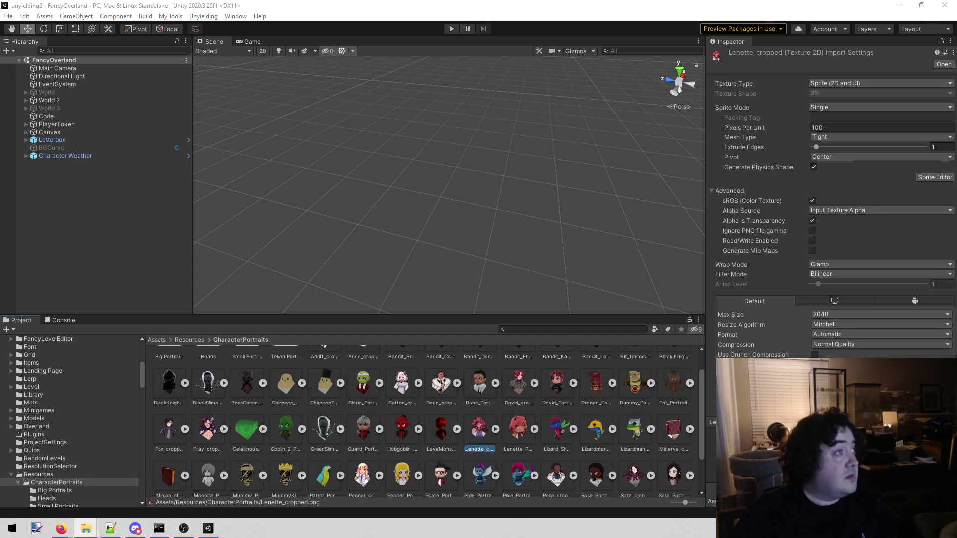
{"action": "scroll", "coordinate": [424, 424], "scroll_direction": "up", "scroll_amount": 1}
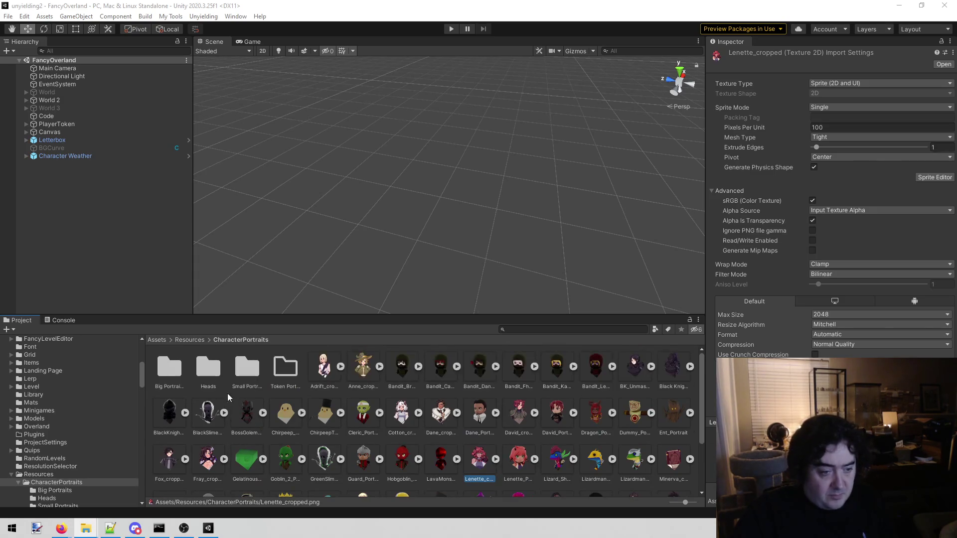
- Reveal Cotton's Big Portraits sprite file in Explorer
{"action": "double_click", "coordinate": [169, 367]}
{"action": "right_click", "coordinate": [247, 420]}
{"action": "left_click", "coordinate": [315, 169]}
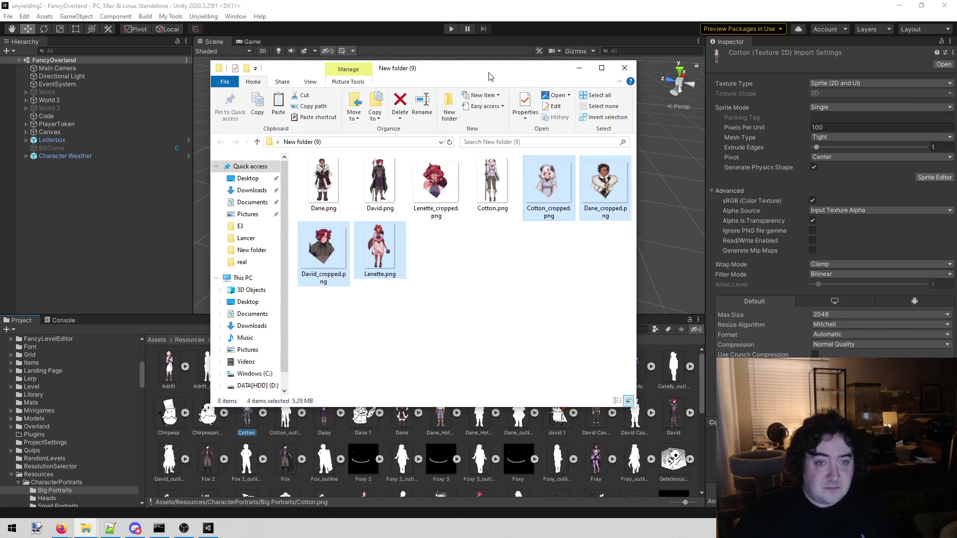
{"action": "left_click_drag", "start_coordinate": [491, 70], "coordinate": [0, 215]}
- Open the project's code solution in Visual Studio with Assets > Open C# Project
{"action": "key", "text": "alt+Tab"}
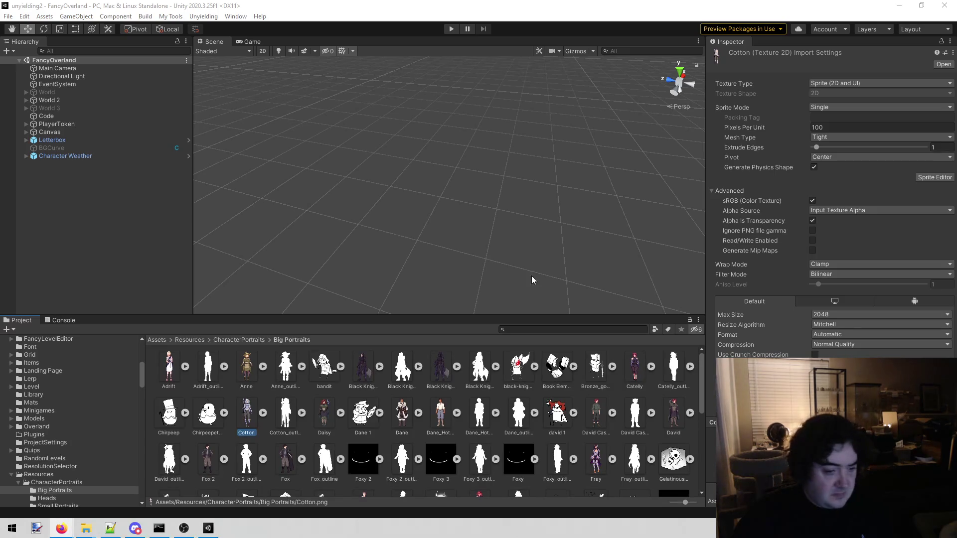
{"action": "left_click", "coordinate": [44, 17]}
{"action": "left_click", "coordinate": [101, 268]}
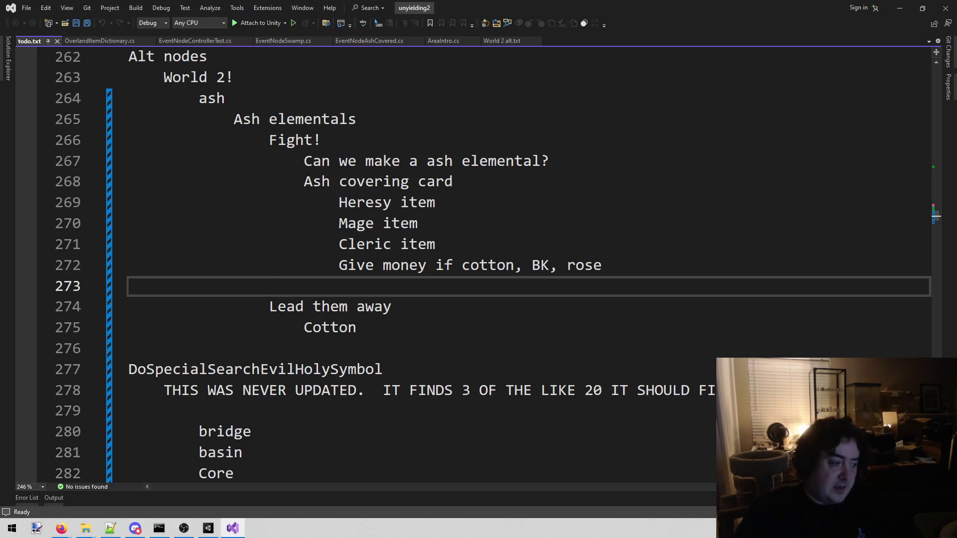
- Return from Visual Studio to the Unity editor and open the Unyielding scene menu
{"action": "key", "text": "alt+Tab"}
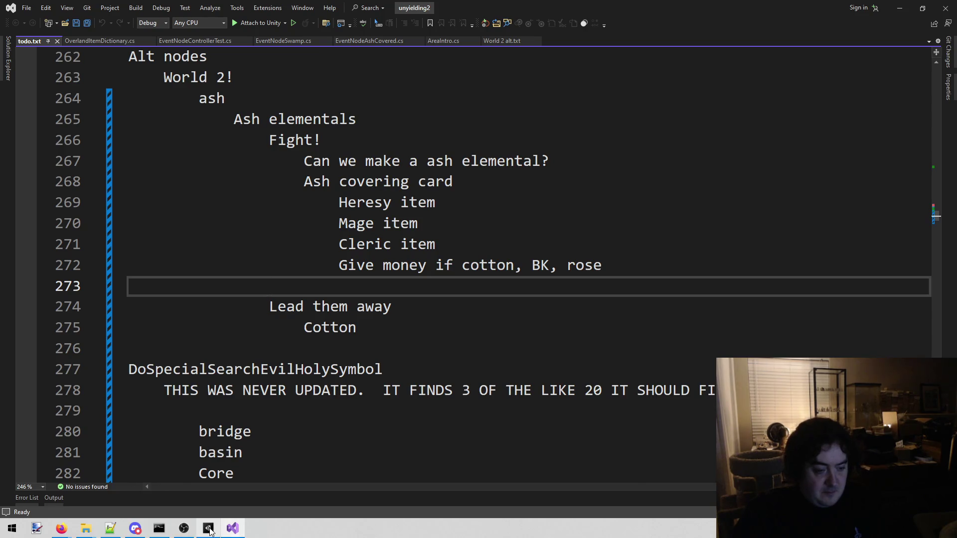
{"action": "left_click", "coordinate": [204, 16]}
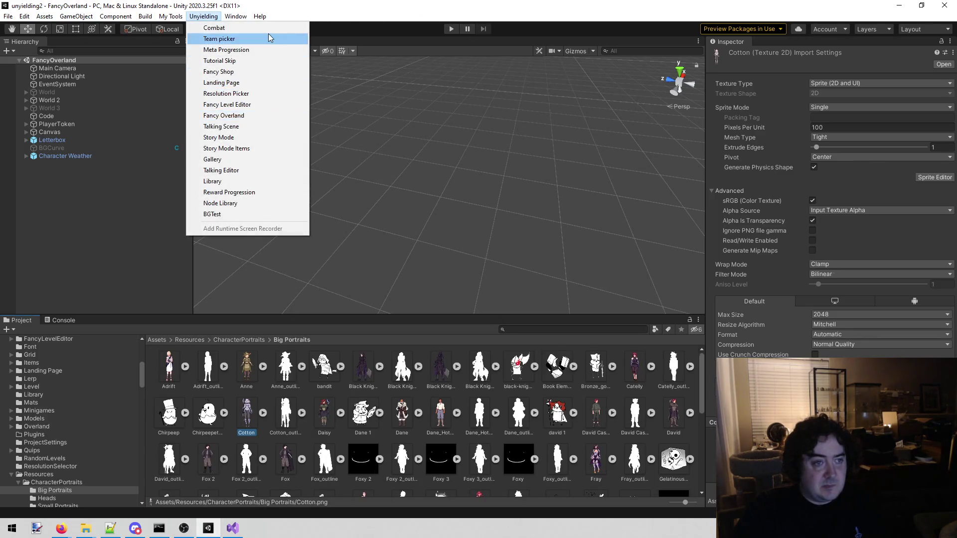
- Load the PickTeam scene via Unyielding > Team picker and run it in Play mode
{"action": "left_click", "coordinate": [272, 39]}
{"action": "left_click", "coordinate": [453, 29]}
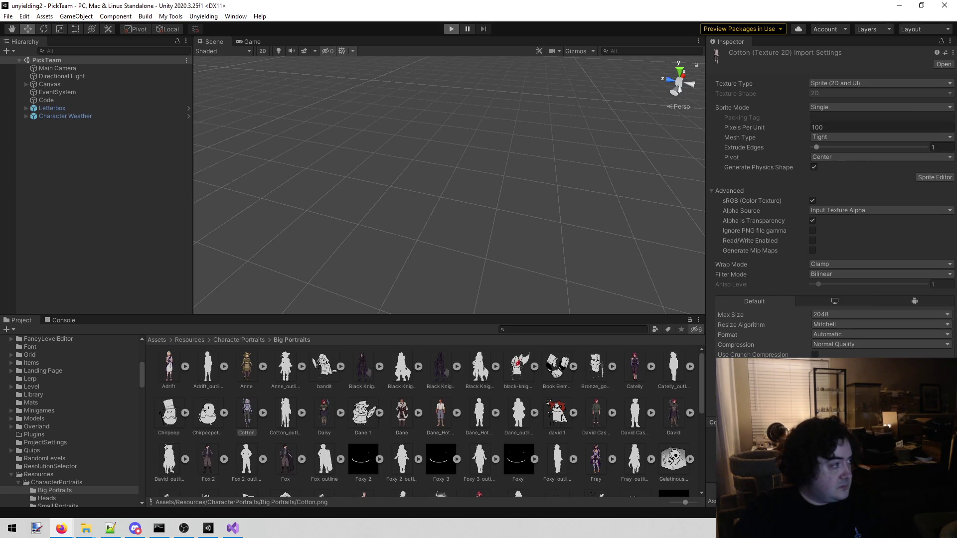
{"action": "key", "text": "ctrl+p"}
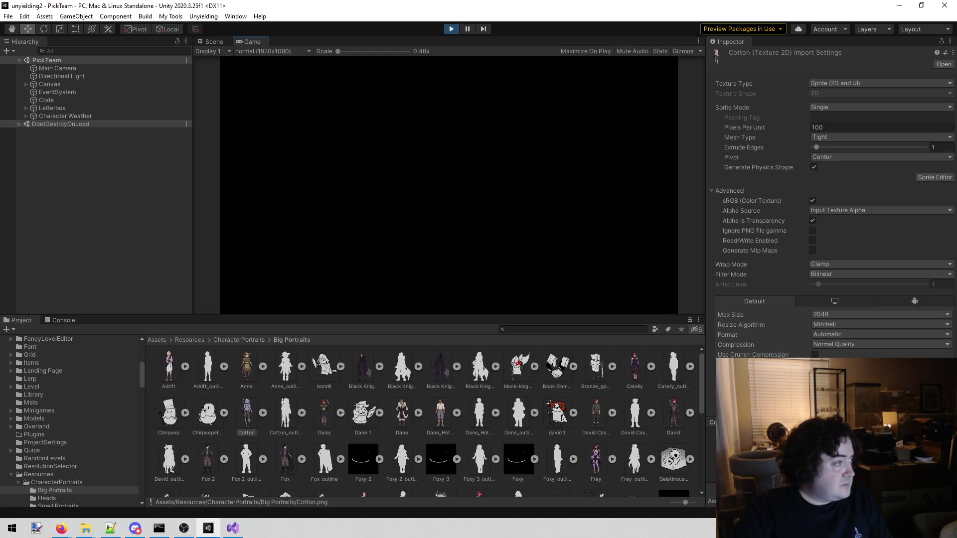
- Restart Play mode and delete the old saved game at the prompt
{"action": "key", "text": "alt+Tab"}
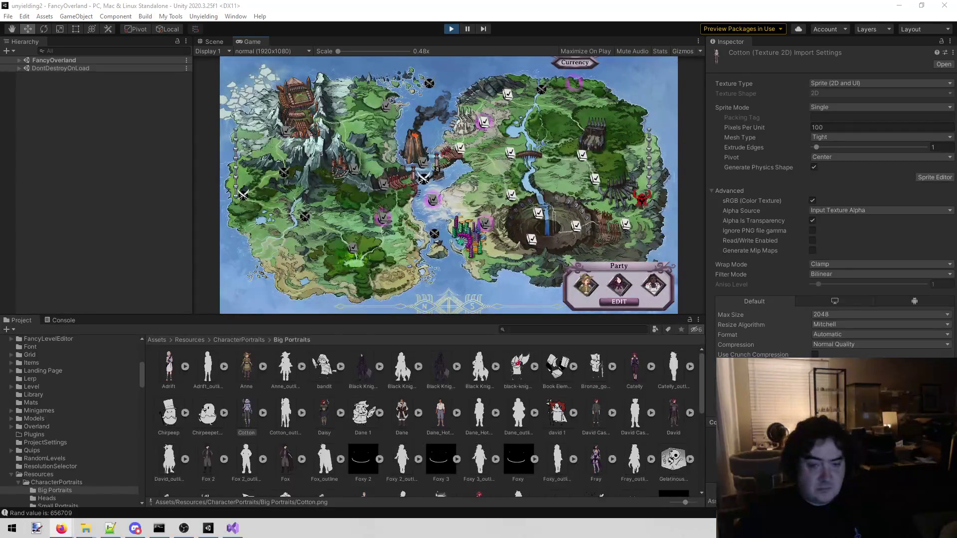
{"action": "left_click", "coordinate": [450, 29]}
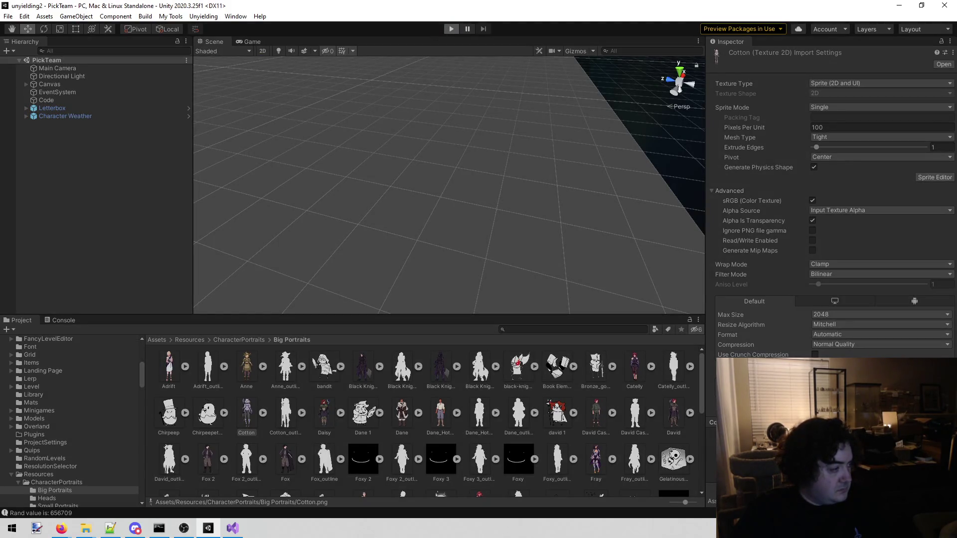
{"action": "key", "text": "ctrl+p"}
{"action": "left_click", "coordinate": [410, 226]}
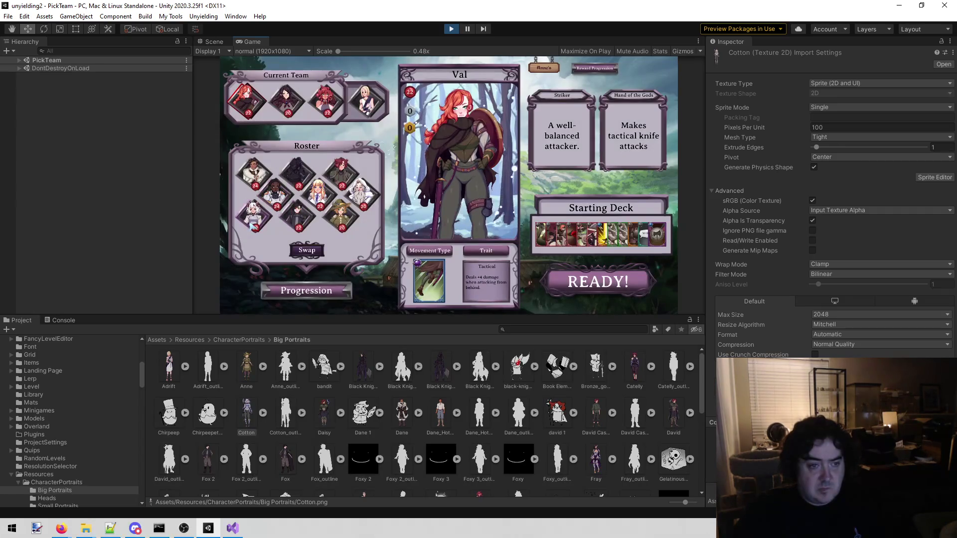
- Swap Cotton from the roster into the current team and confirm with READY!
{"action": "left_click", "coordinate": [257, 213]}
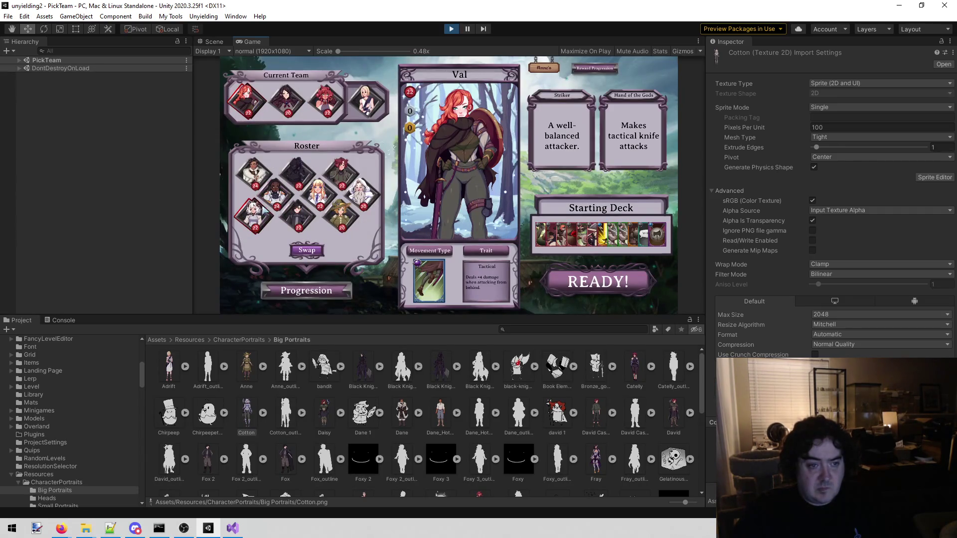
{"action": "left_click", "coordinate": [321, 251]}
{"action": "left_click", "coordinate": [631, 292]}
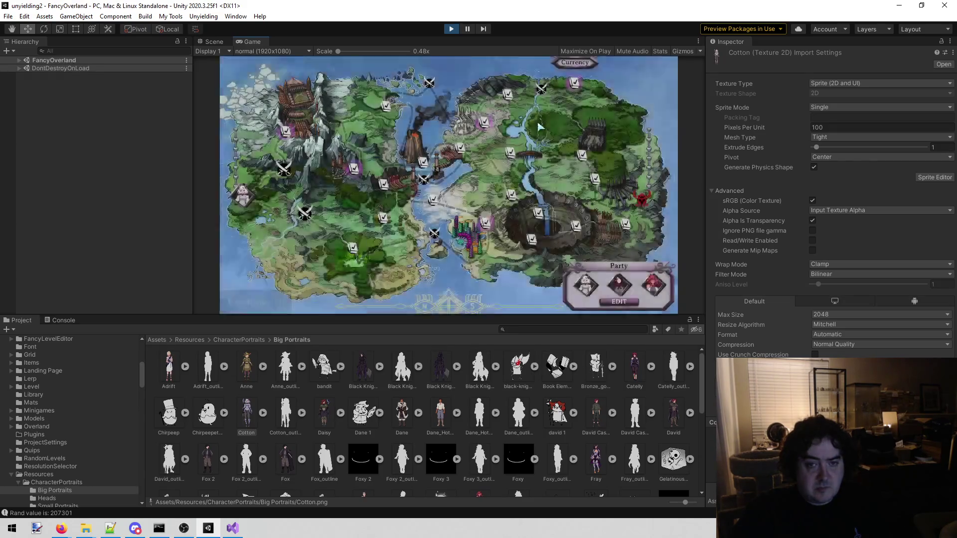
- Open Cotton's loadout with the Broken Spear, Cracked Sledgehammer and Wooden Club from the Party panel
{"action": "left_click", "coordinate": [586, 285]}
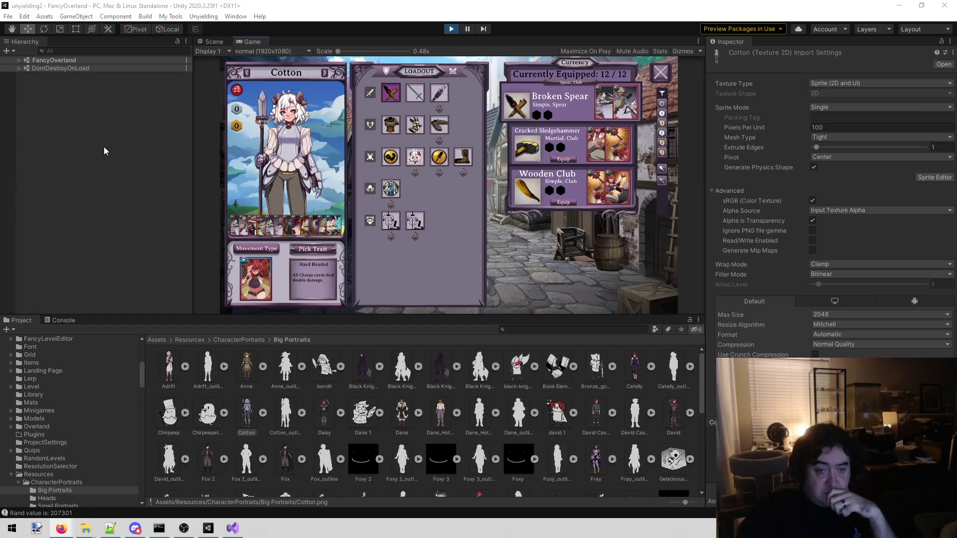
{"action": "right_click", "coordinate": [257, 42]}
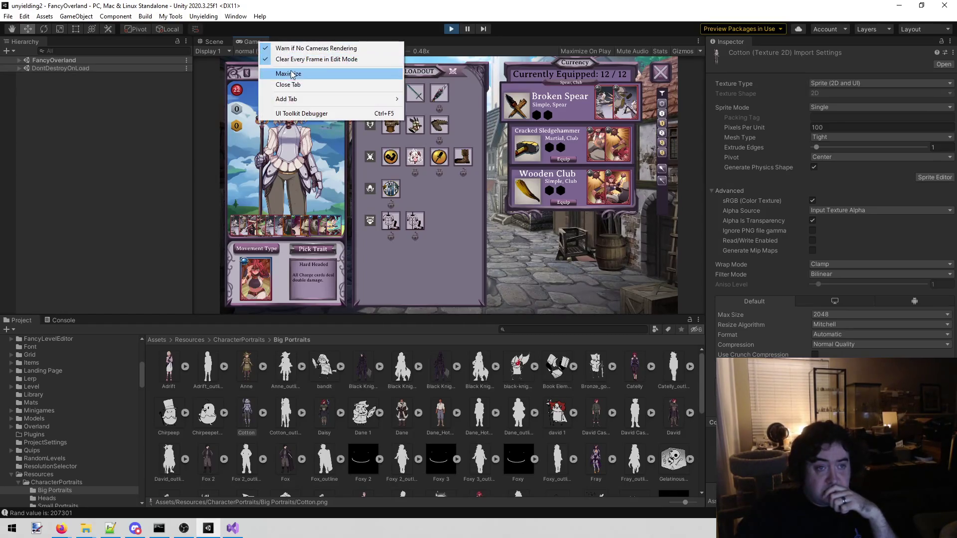
- Maximize the Game view and compare Cotton's Rallying Cry and War Cry commands
{"action": "left_click", "coordinate": [292, 74]}
{"action": "left_click", "coordinate": [377, 344]}
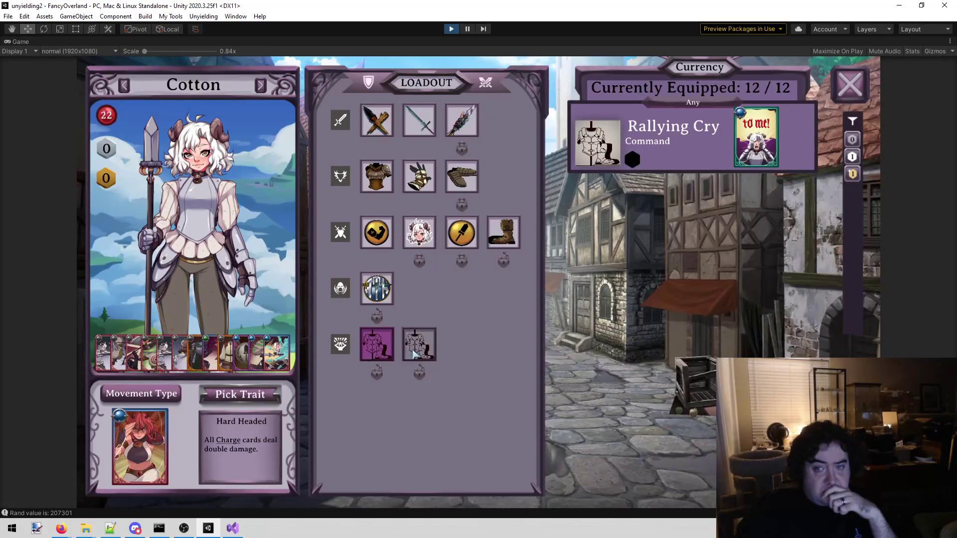
{"action": "left_click", "coordinate": [413, 354]}
{"action": "left_click", "coordinate": [379, 350]}
{"action": "left_click", "coordinate": [407, 357]}
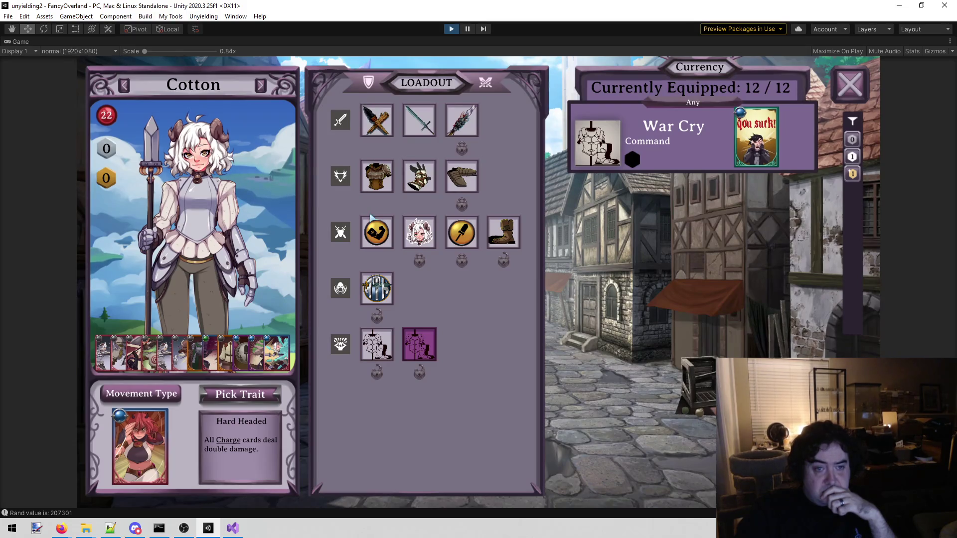
- Inspect Cotton's Bandages, Rusty Sabaton, Strong and Tough traits, skill card and Stabbing training
{"action": "left_click", "coordinate": [419, 182]}
{"action": "left_click", "coordinate": [461, 177]}
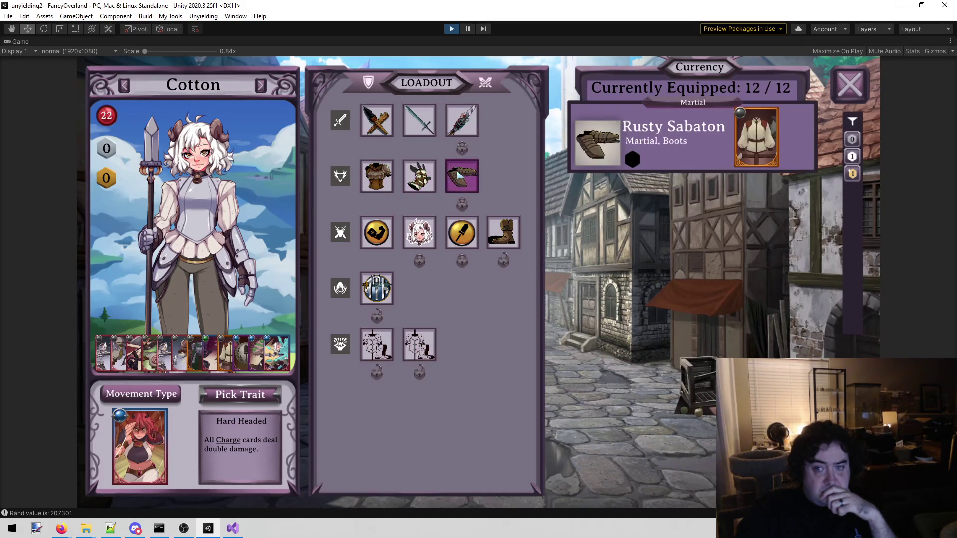
{"action": "left_click", "coordinate": [385, 238]}
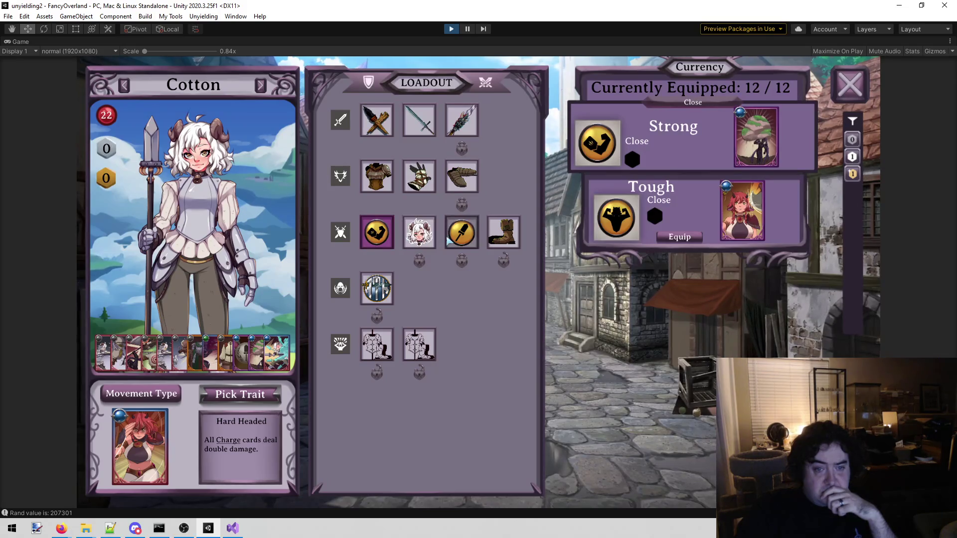
{"action": "left_click", "coordinate": [419, 243]}
{"action": "left_click", "coordinate": [459, 239]}
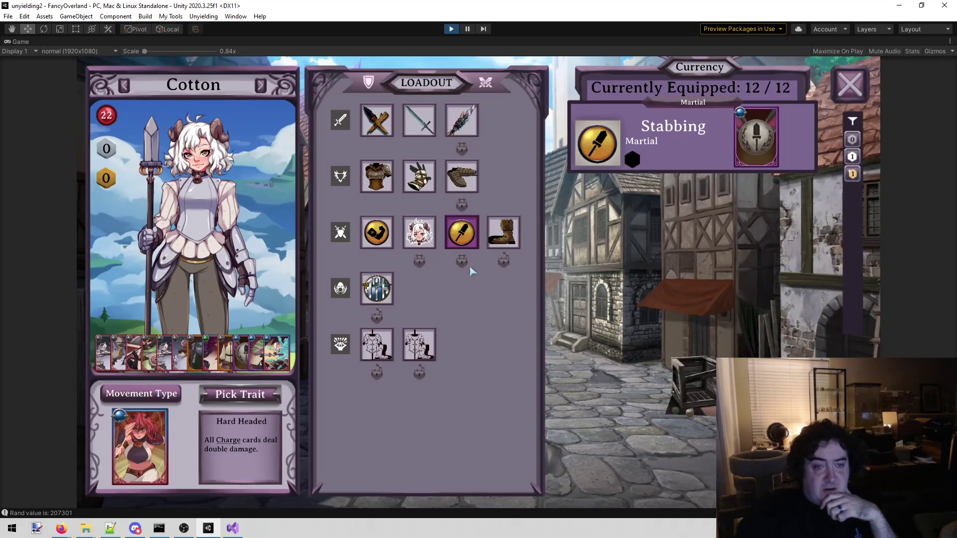
{"action": "left_click", "coordinate": [473, 187]}
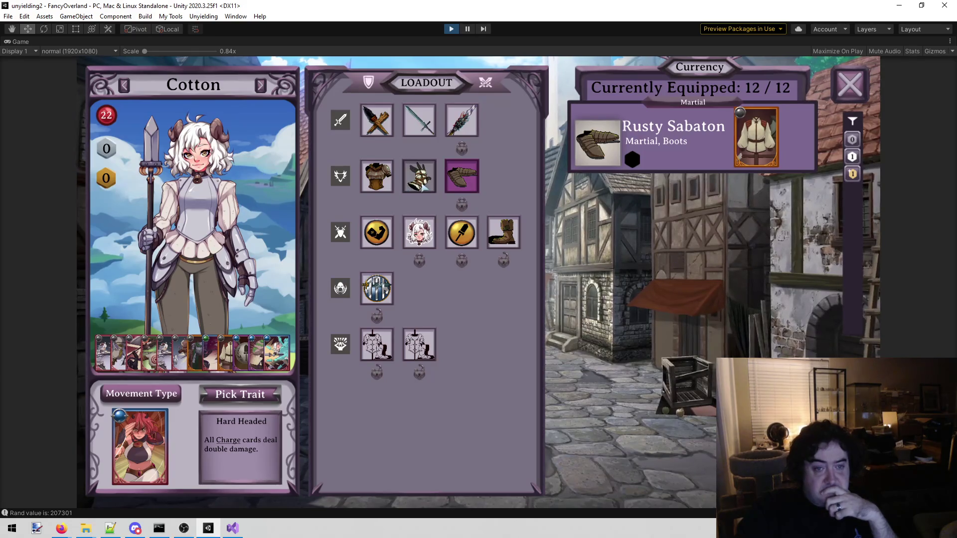
{"action": "left_click", "coordinate": [419, 176]}
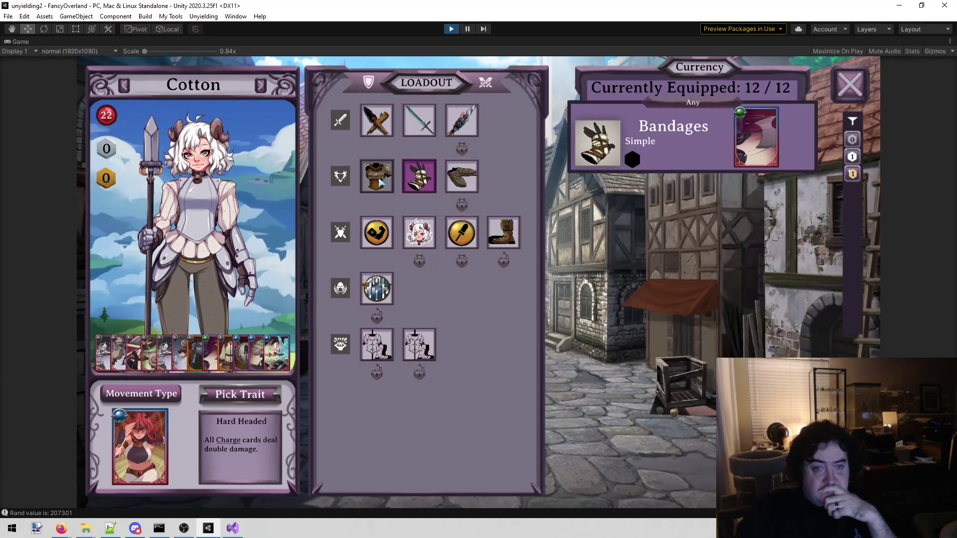
{"action": "left_click", "coordinate": [383, 235]}
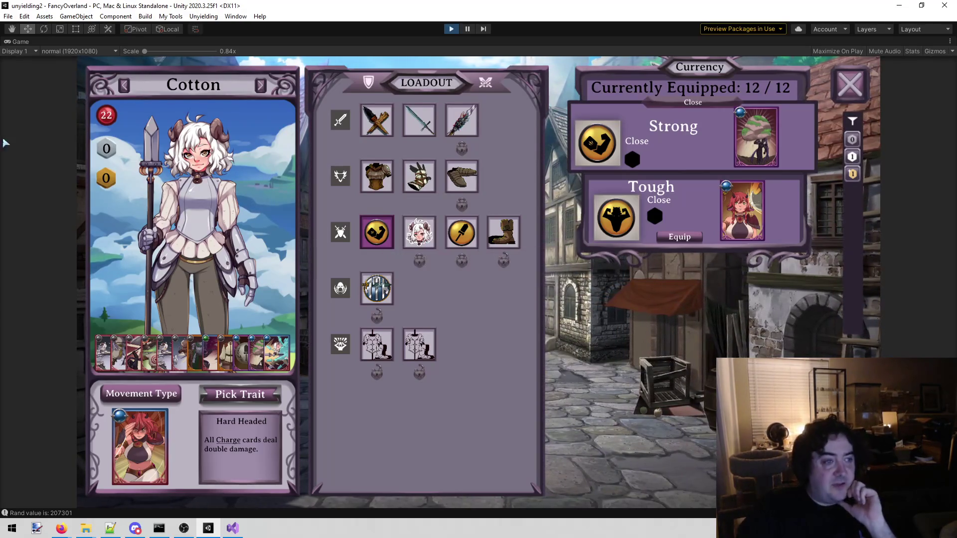
- Restore the editor layout and open Items/ItemDefinitions/Real/Training/Phyiscal in the Project window
{"action": "right_click", "coordinate": [20, 42]}
{"action": "left_click", "coordinate": [65, 71]}
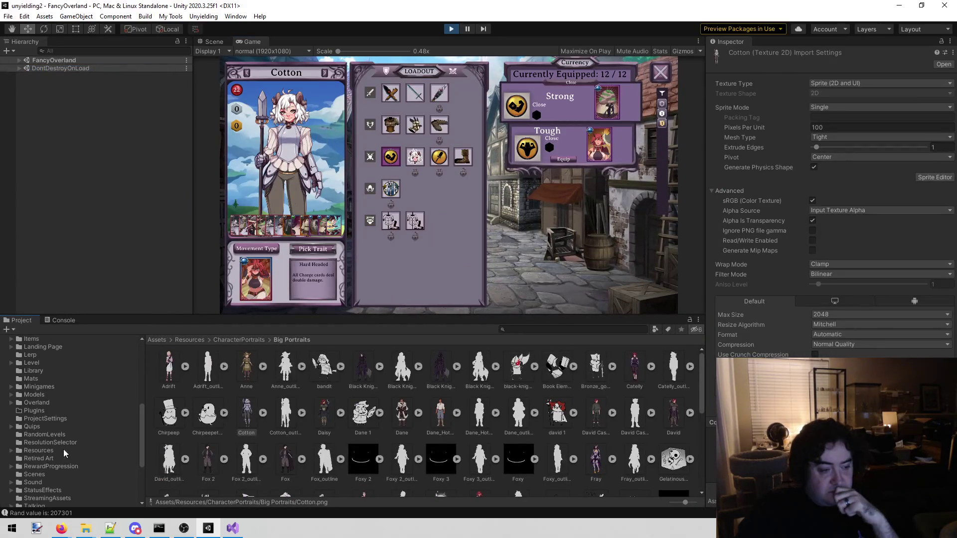
{"action": "scroll", "coordinate": [81, 447], "scroll_direction": "up", "scroll_amount": 4}
{"action": "left_click", "coordinate": [67, 391]}
{"action": "left_click", "coordinate": [62, 399]}
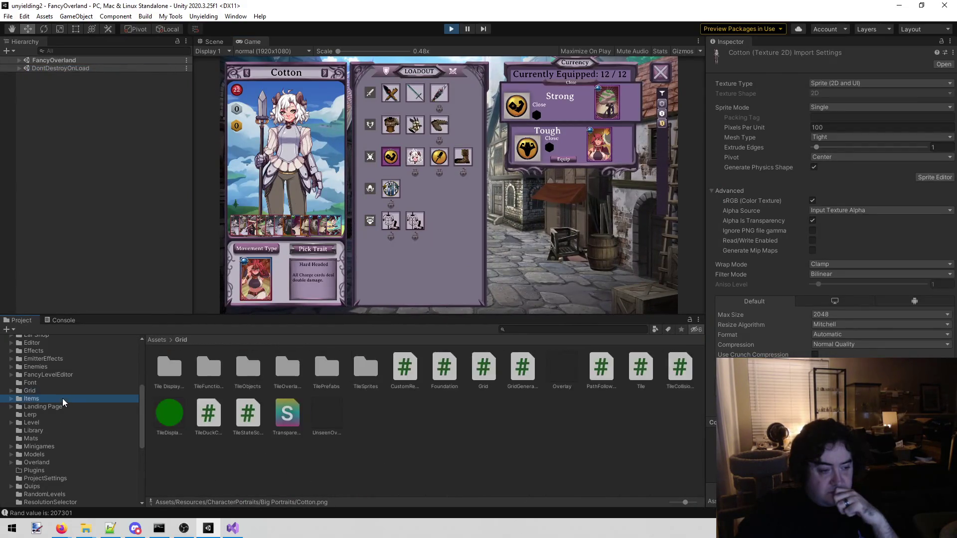
{"action": "left_click", "coordinate": [169, 369]}
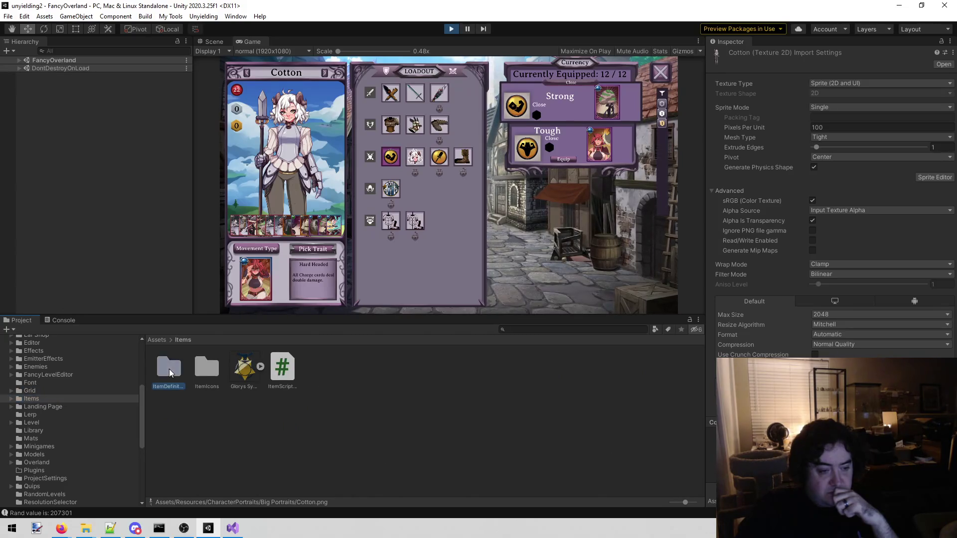
{"action": "double_click", "coordinate": [170, 369]}
{"action": "double_click", "coordinate": [169, 369]}
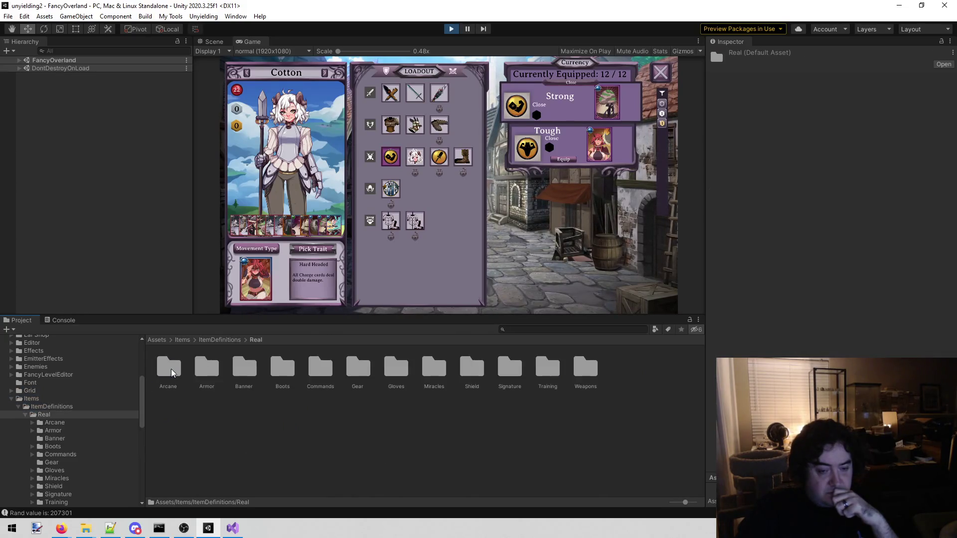
{"action": "double_click", "coordinate": [549, 367]}
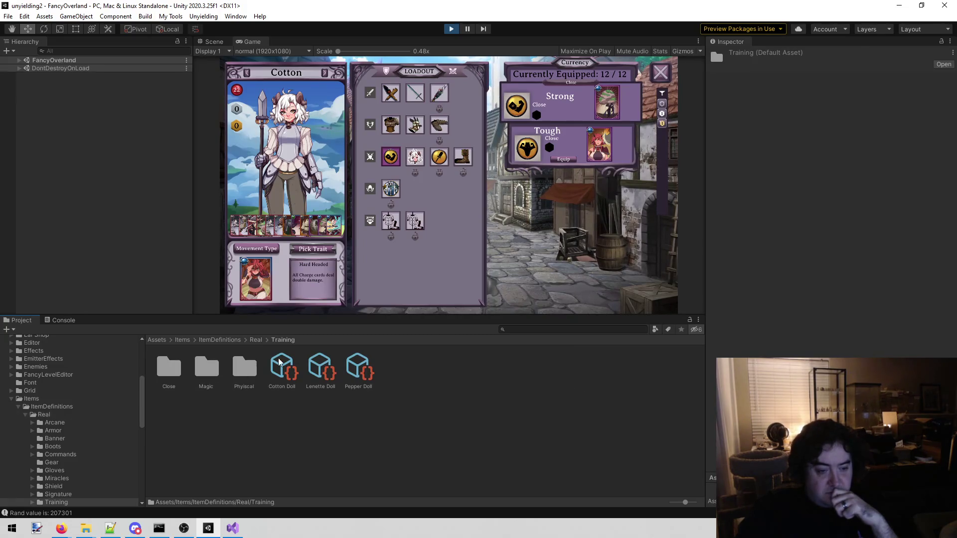
{"action": "double_click", "coordinate": [237, 368]}
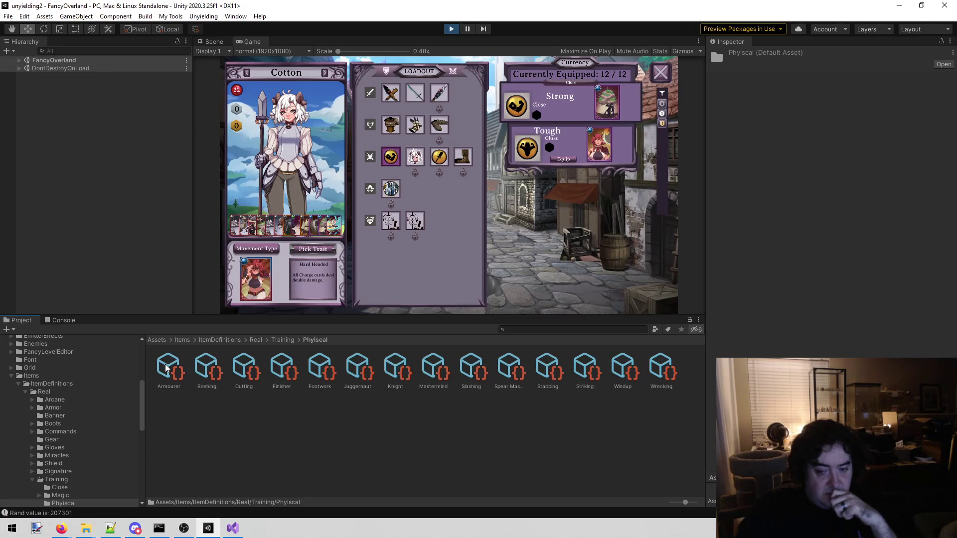
- View the Armourer and Spear Master training items' properties, then go to the todo list
{"action": "left_click", "coordinate": [166, 368]}
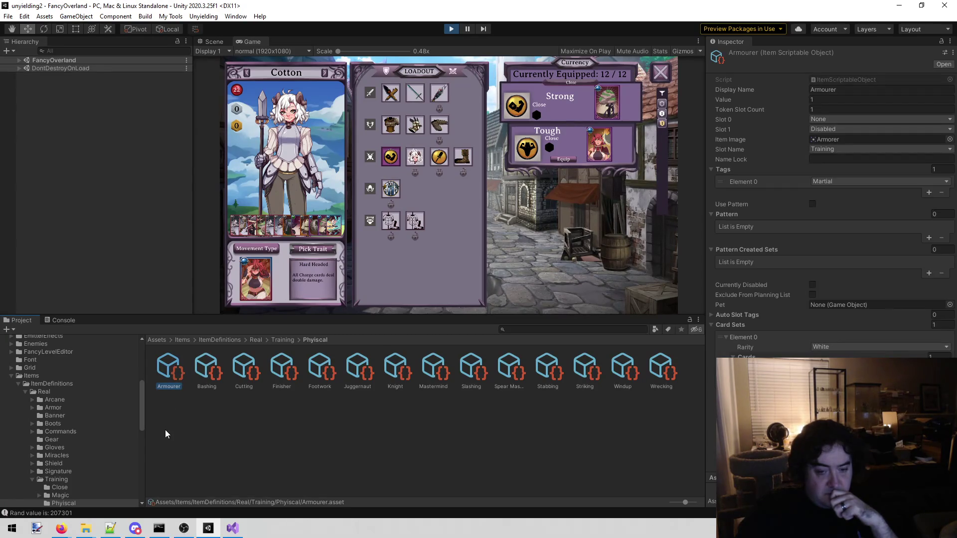
{"action": "left_click", "coordinate": [515, 363]}
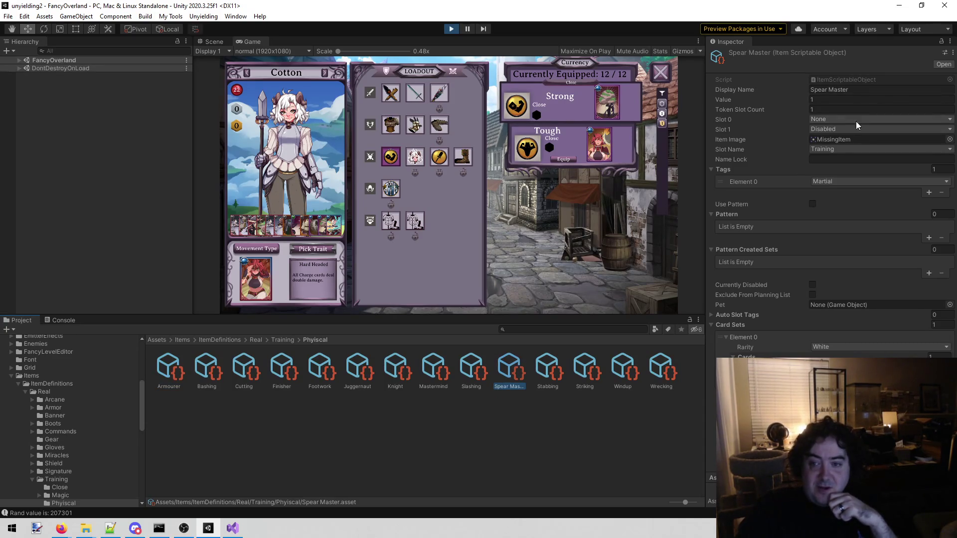
{"action": "mouse_move", "coordinate": [135, 529]}
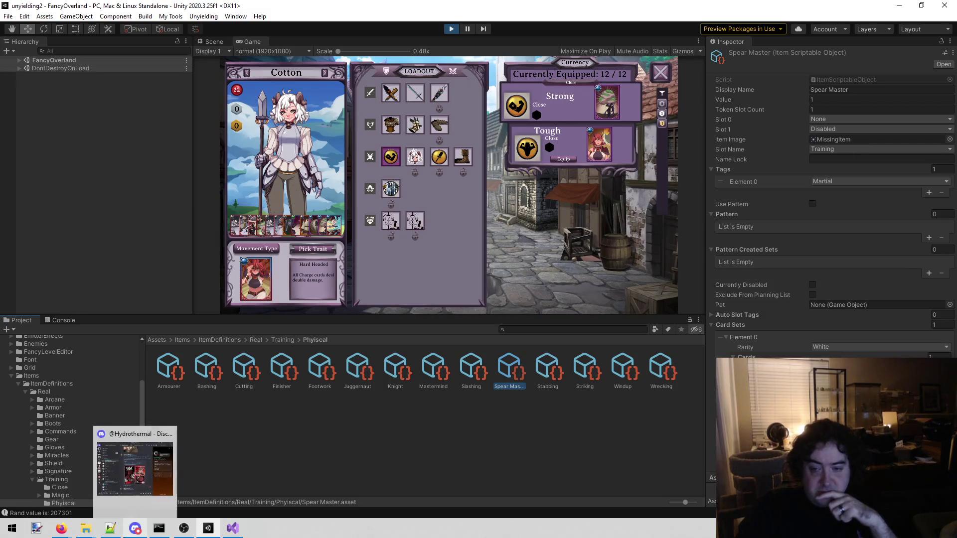
{"action": "left_click", "coordinate": [233, 529]}
- Add an indented 'Spear Master' line under Cotton in todo.txt, matching Unity's item name, and save
{"action": "left_click", "coordinate": [399, 329]}
{"action": "key", "text": "Return"}
{"action": "key", "text": "Tab"}
{"action": "type", "text": "Spa"}
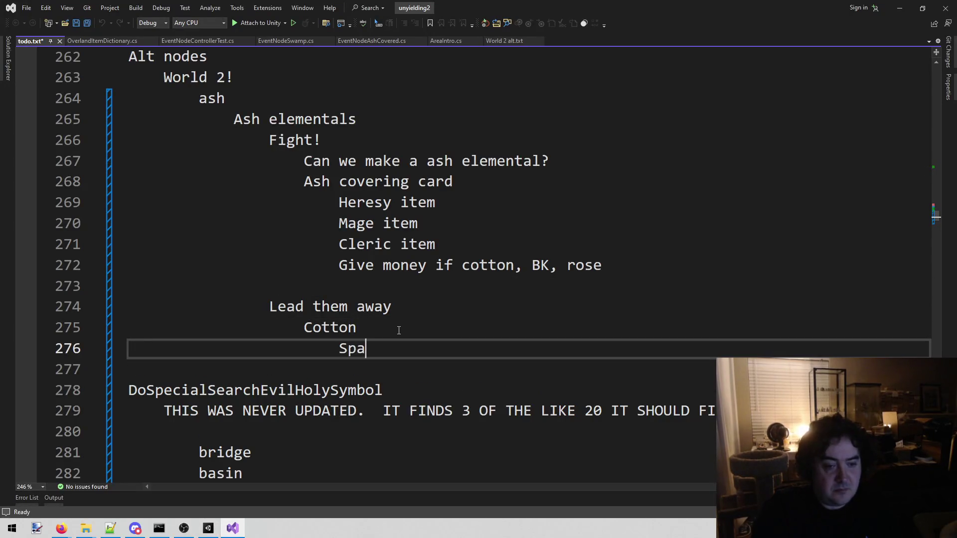
{"action": "type", "text": "er master"}
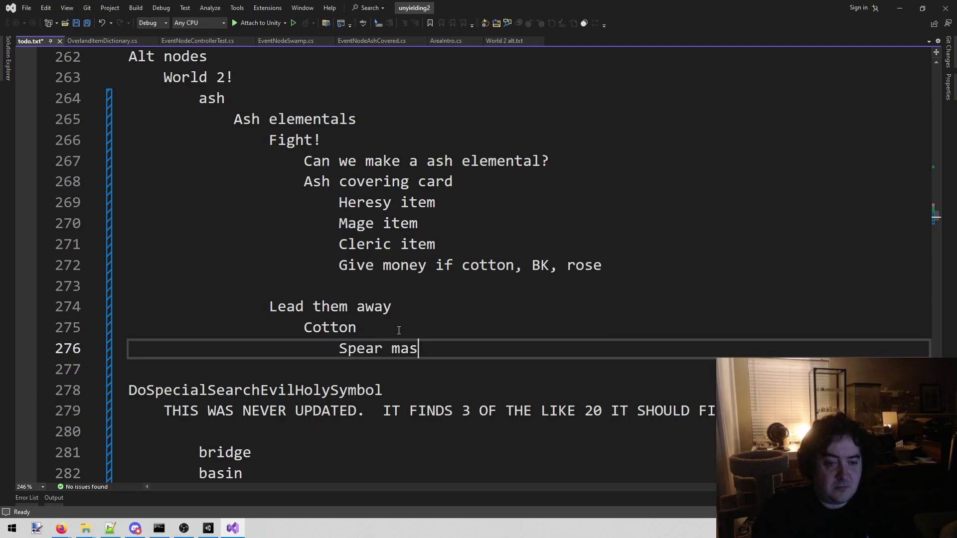
{"action": "left_click", "coordinate": [208, 528]}
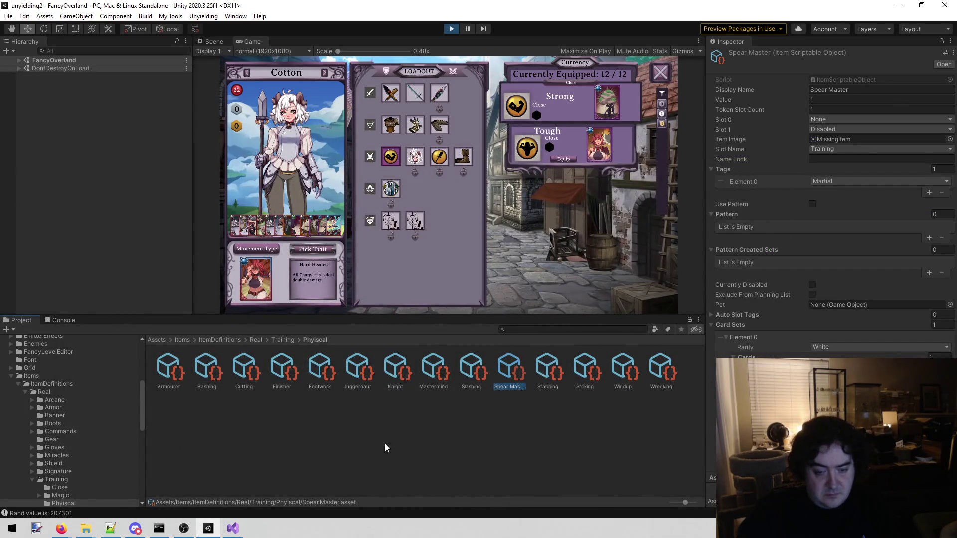
{"action": "left_click", "coordinate": [232, 529]}
{"action": "key", "text": "shift+Home"}
{"action": "type", "text": "Spear Master"}
{"action": "key", "text": "ctrl+s"}
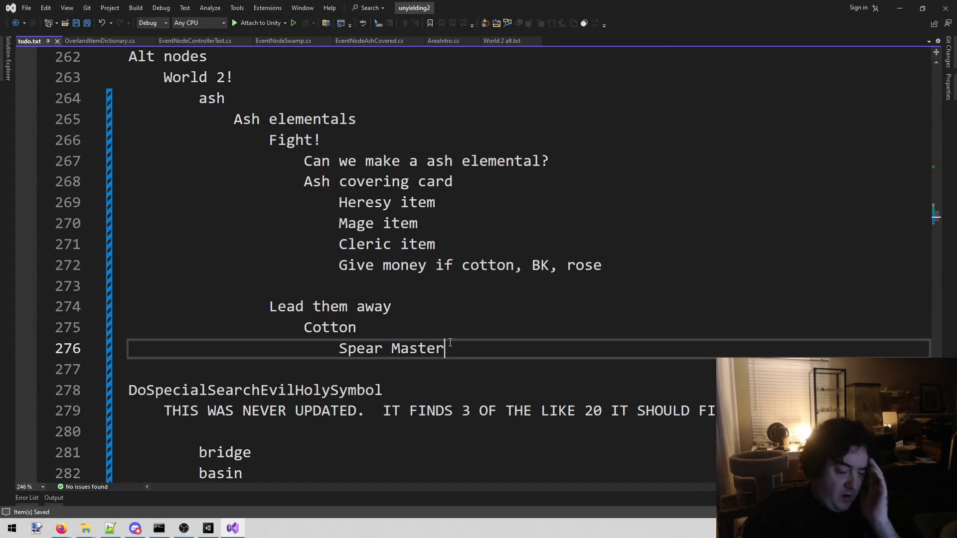
{"action": "key", "text": "Return"}
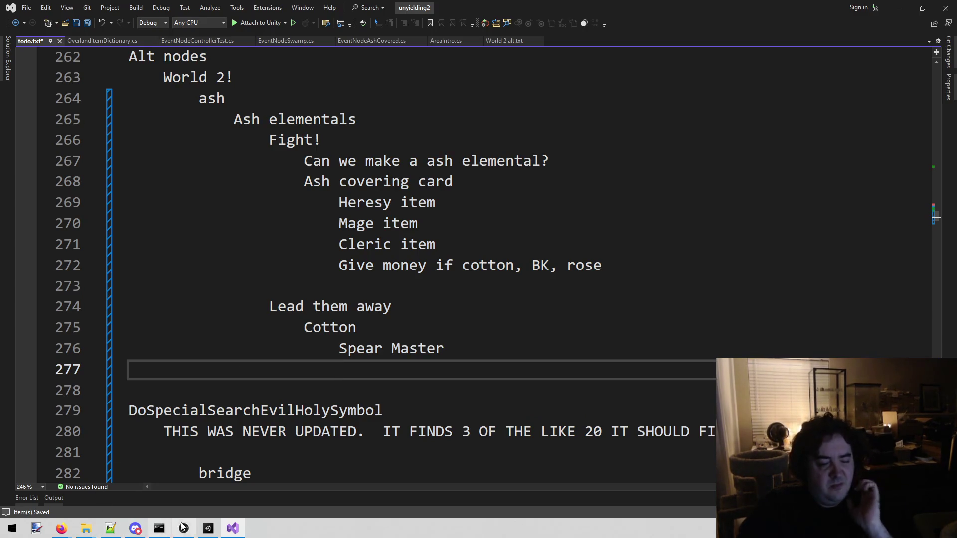
{"action": "left_click", "coordinate": [208, 530]}
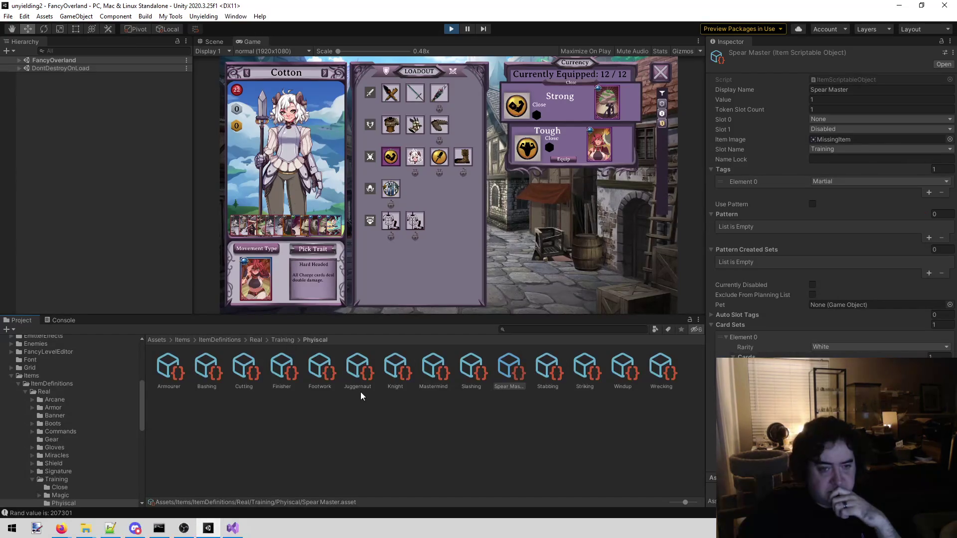
- Collapse Training and show the Weapons folder with its Axe, Club, Dagger, Spear, Staff and Sword subfolders
{"action": "scroll", "coordinate": [93, 390], "scroll_direction": "down", "scroll_amount": 3}
{"action": "scroll", "coordinate": [93, 389], "scroll_direction": "up", "scroll_amount": 3}
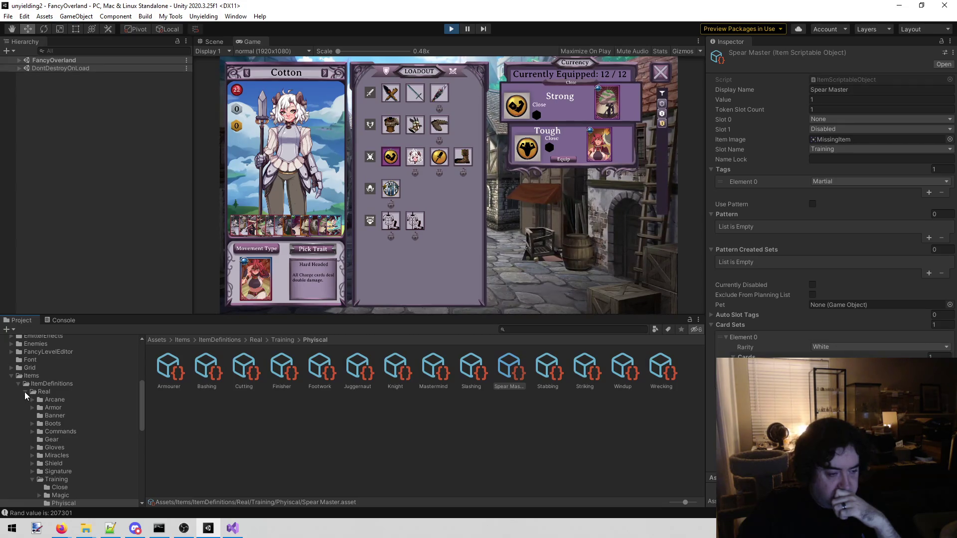
{"action": "scroll", "coordinate": [38, 406], "scroll_direction": "down", "scroll_amount": 3}
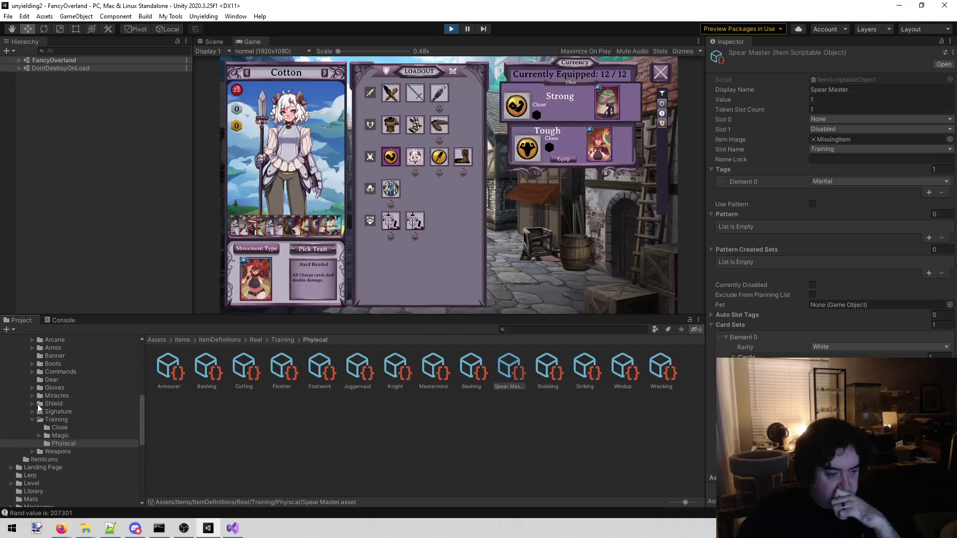
{"action": "left_click", "coordinate": [32, 419]}
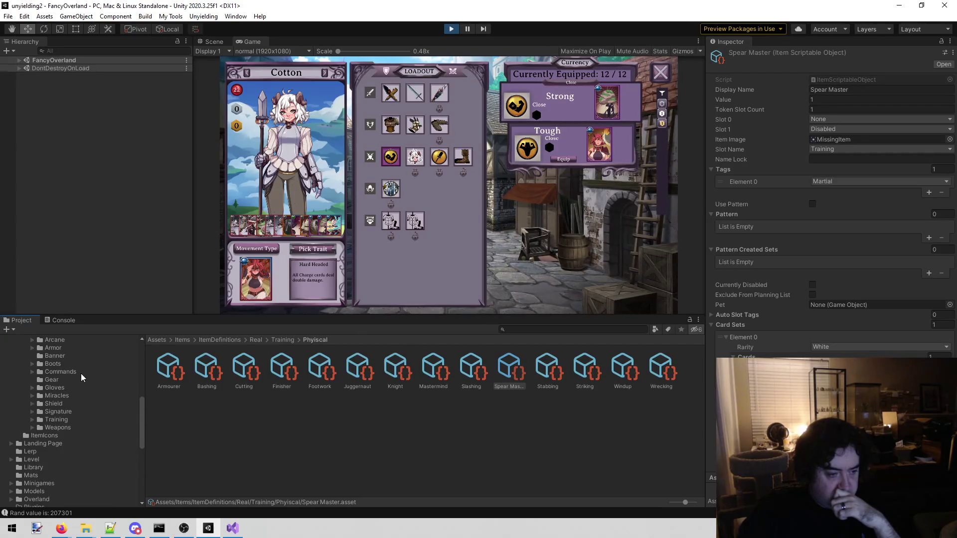
{"action": "left_click", "coordinate": [72, 426]}
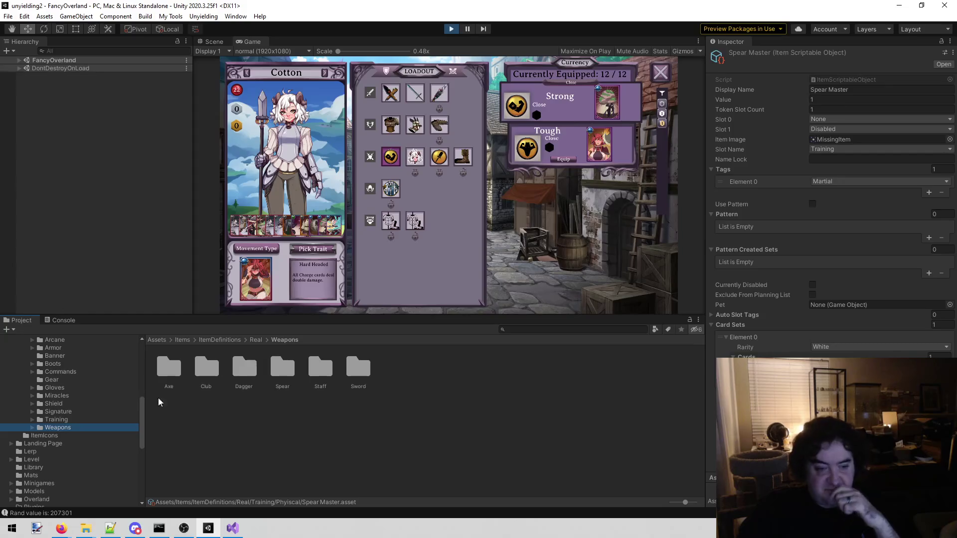
- Open the Spear/T2 folder and check the weapon choices for Cotton's weapon slots
{"action": "double_click", "coordinate": [277, 368]}
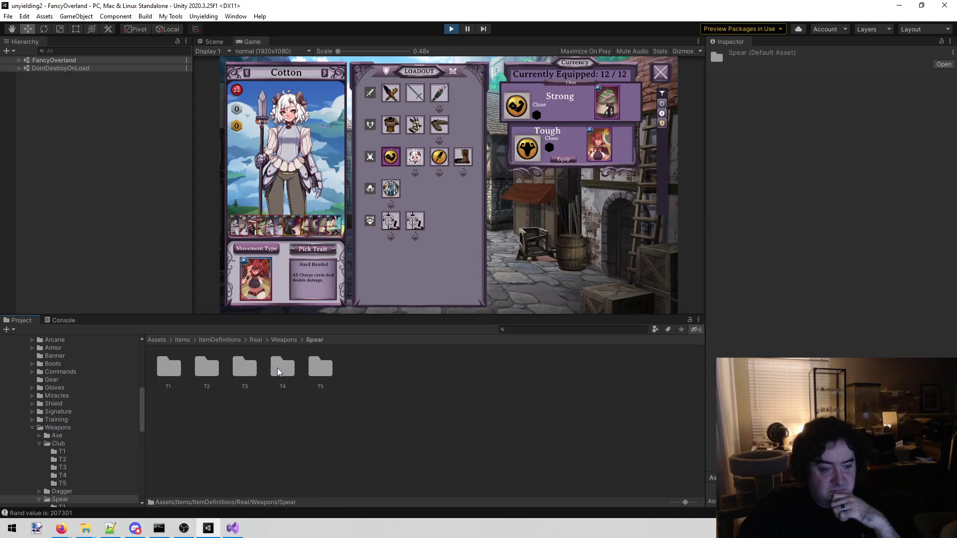
{"action": "double_click", "coordinate": [216, 369]}
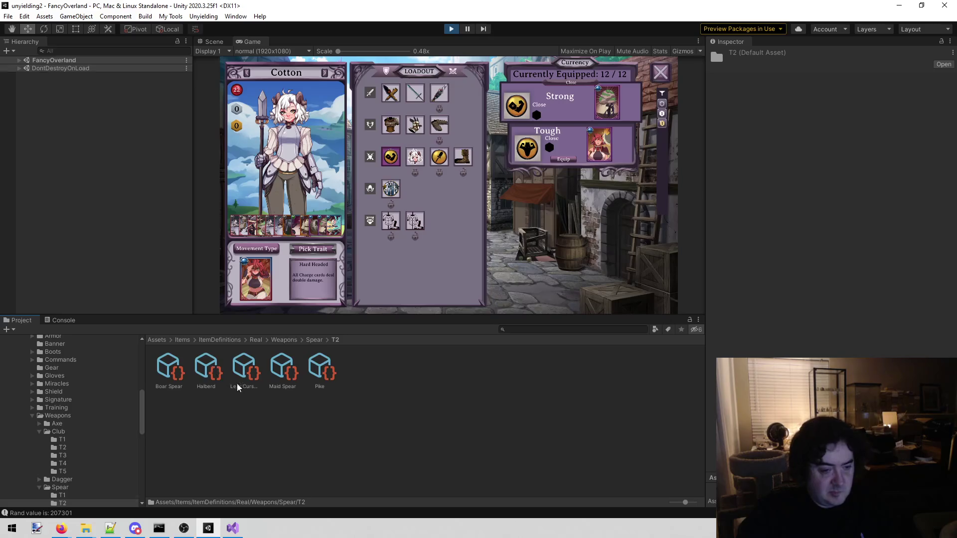
{"action": "left_click", "coordinate": [440, 92]}
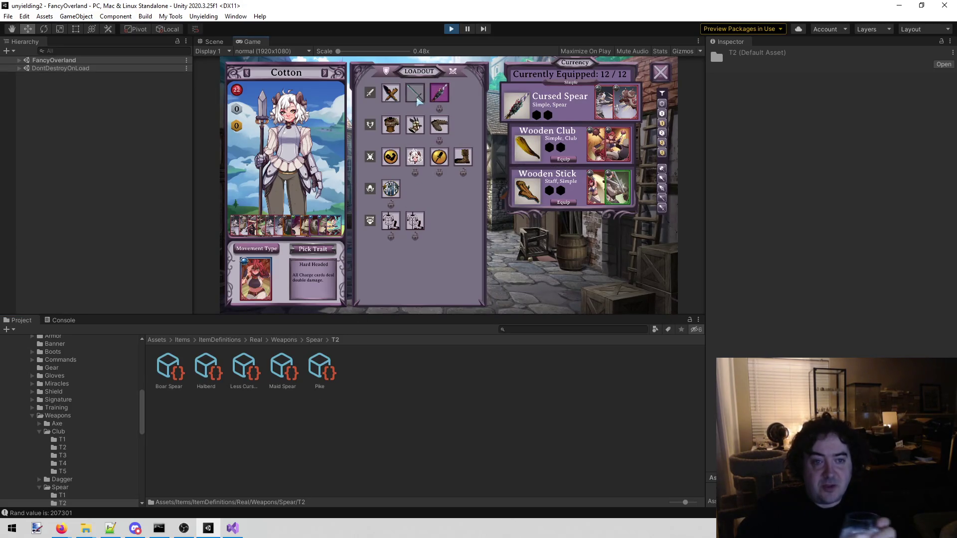
{"action": "left_click", "coordinate": [415, 93]}
{"action": "left_click", "coordinate": [391, 97]}
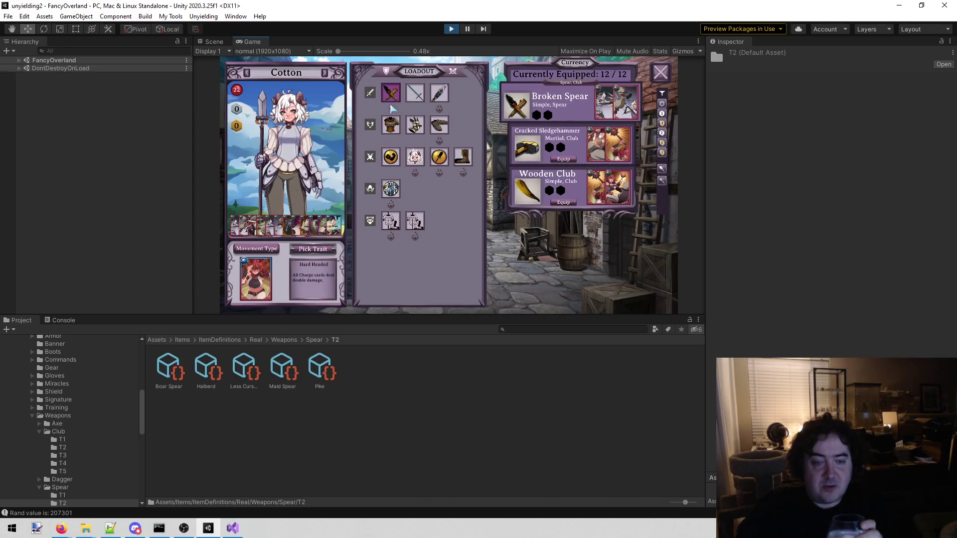
- Compare the T2 spears: Boar Spear, Halberd, Less Cursed Spear, Maid Spear and Pike
{"action": "left_click", "coordinate": [171, 367]}
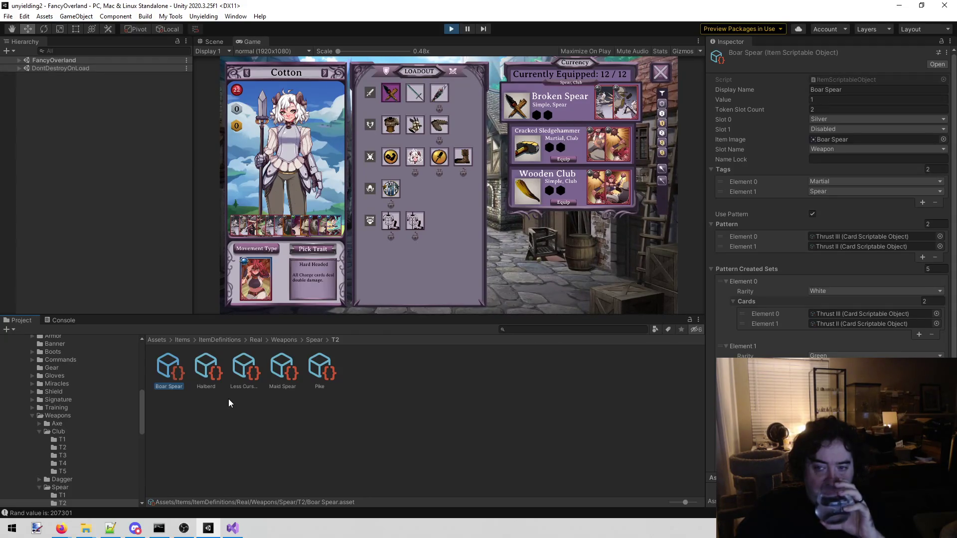
{"action": "left_click", "coordinate": [209, 373]}
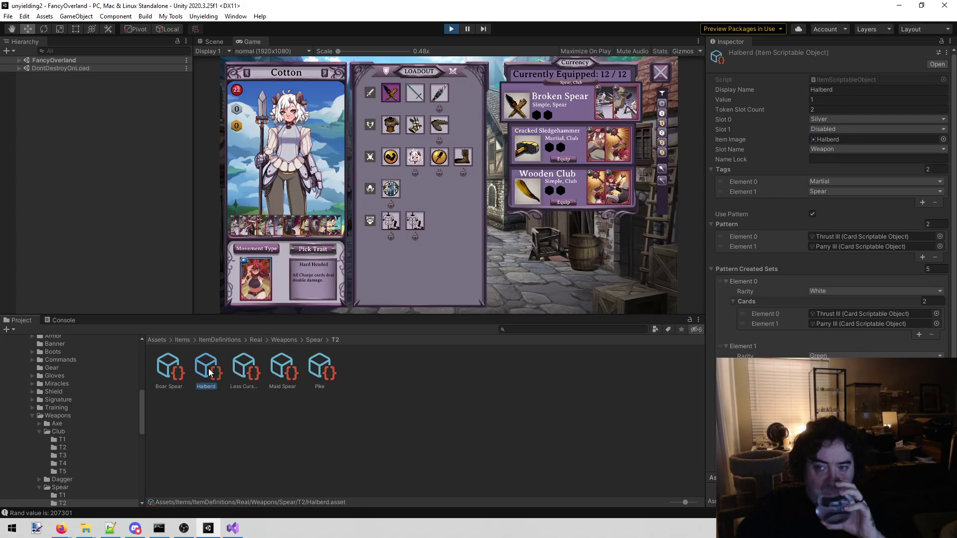
{"action": "left_click", "coordinate": [232, 369]}
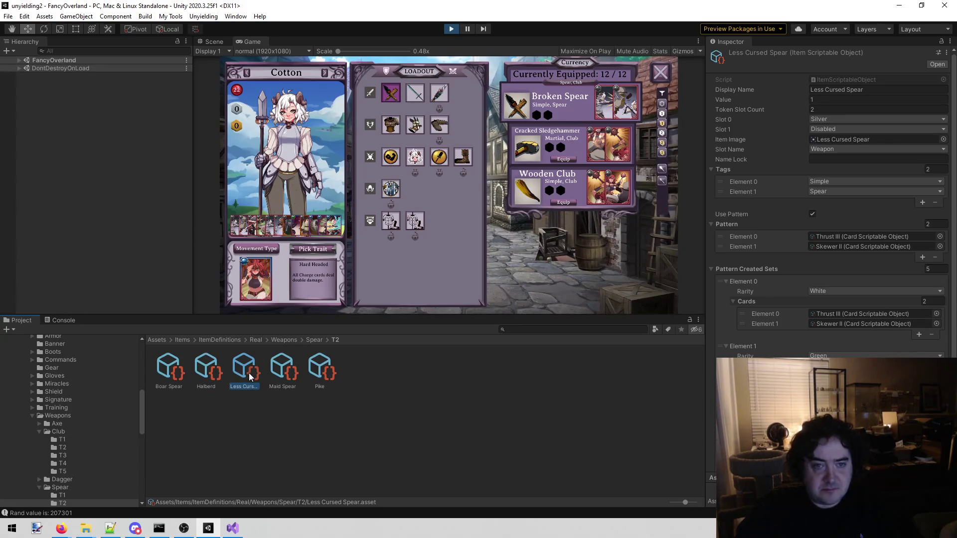
{"action": "left_click", "coordinate": [281, 375]}
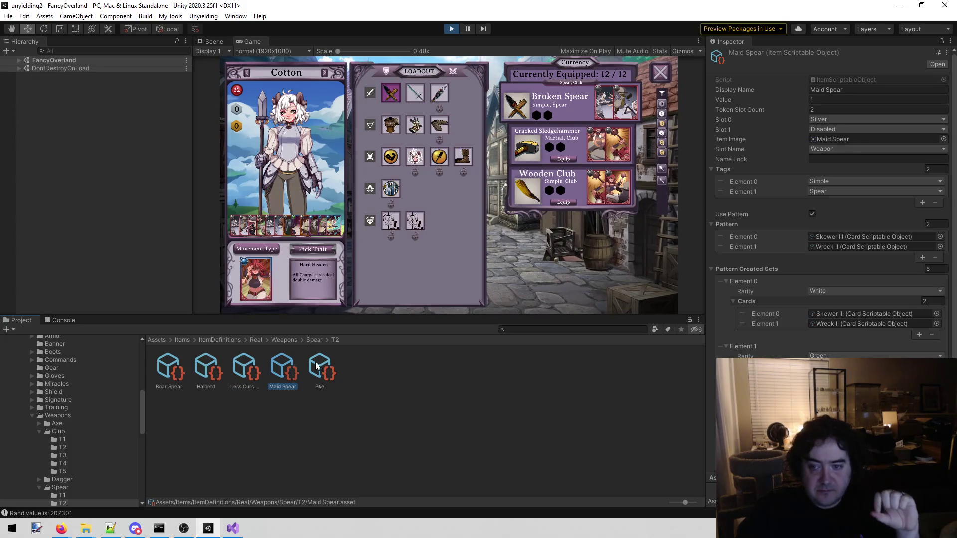
{"action": "left_click", "coordinate": [321, 364]}
{"action": "left_click", "coordinate": [294, 362]}
{"action": "left_click", "coordinate": [246, 371]}
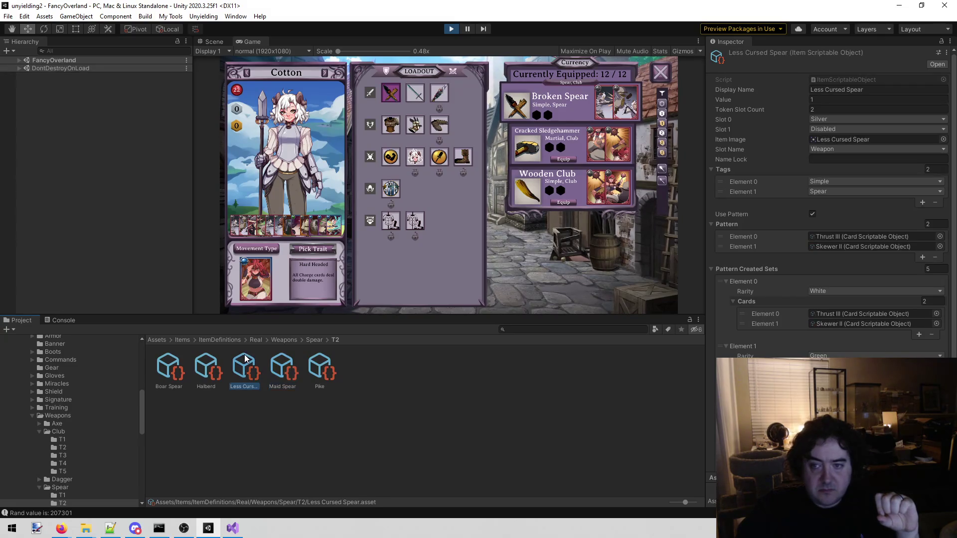
- Copy the name 'Less Cursed Spear' and paste it into the todo list
{"action": "left_click", "coordinate": [256, 387]}
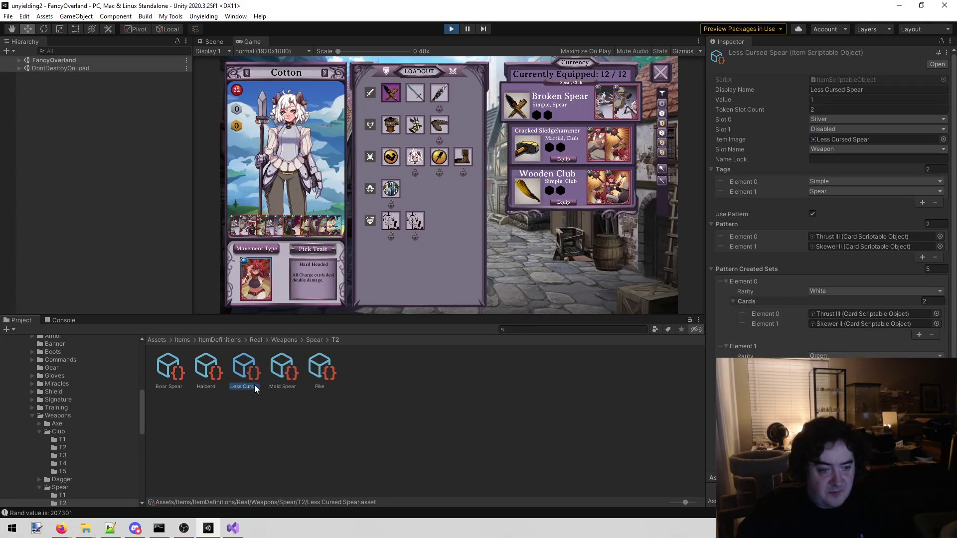
{"action": "left_click", "coordinate": [233, 528]}
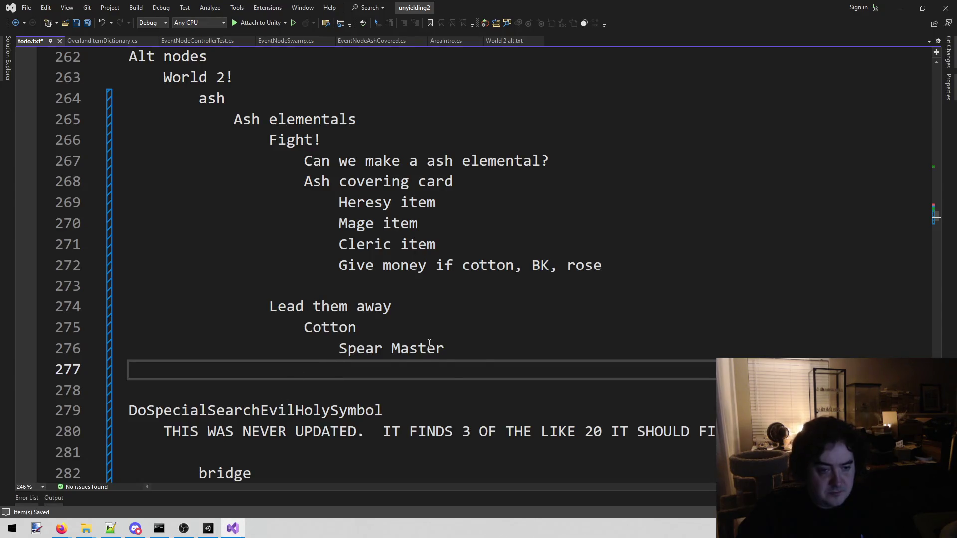
{"action": "type", "text": "Less Cursed Spear"}
{"action": "left_click", "coordinate": [209, 528]}
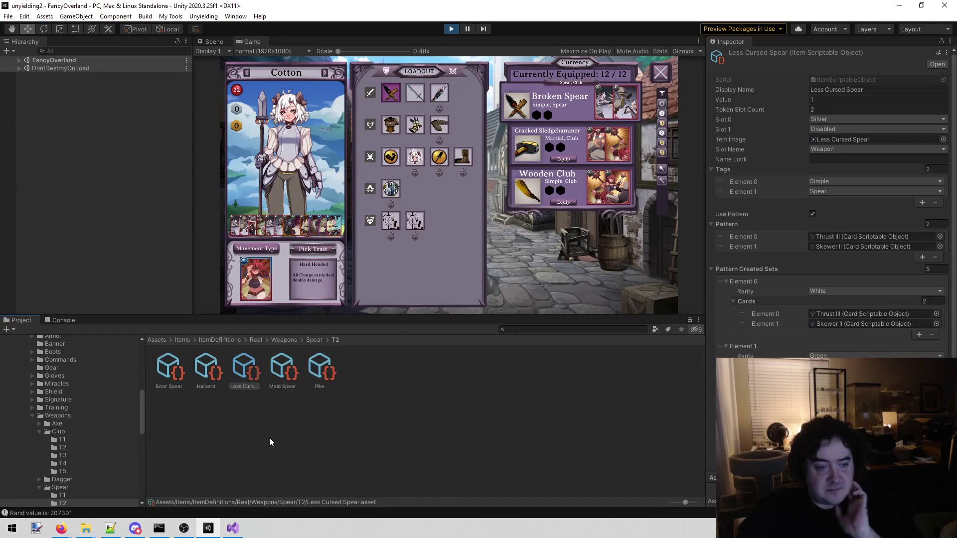
- Open the Club/T3 weapons and inspect Gentleman's Cane
{"action": "left_click", "coordinate": [92, 456]}
{"action": "left_click", "coordinate": [172, 372]}
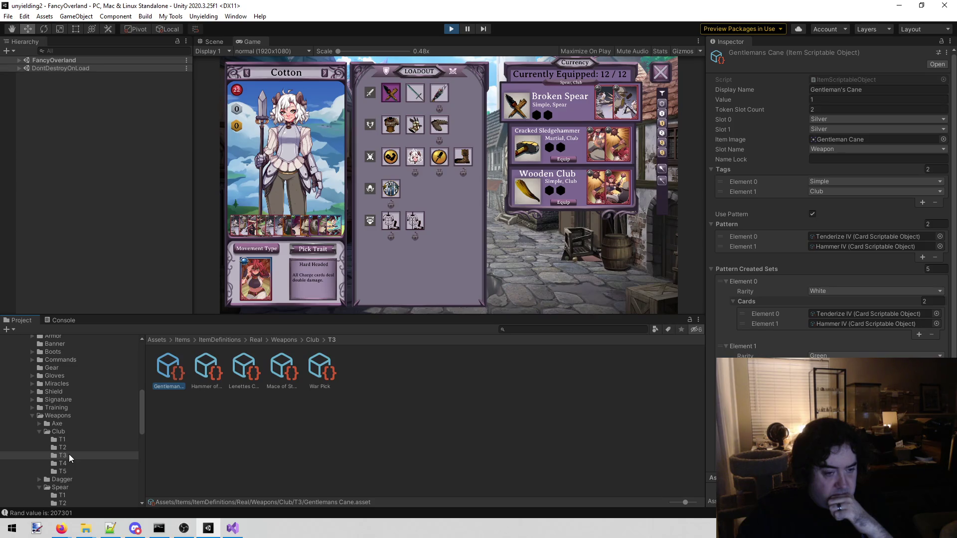
{"action": "scroll", "coordinate": [69, 456], "scroll_direction": "down", "scroll_amount": 3}
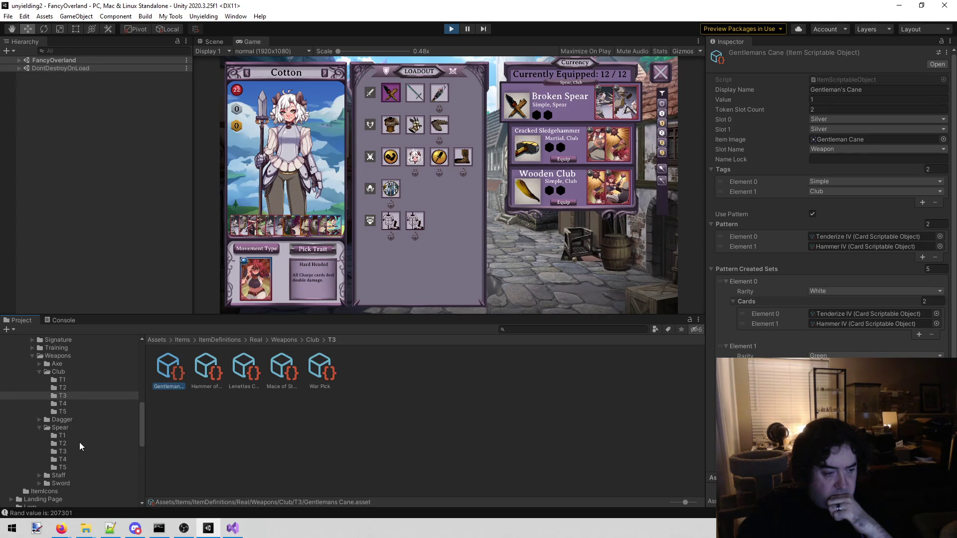
- Inspect the T3 spears (Boar Slayer, Gardeners Spear, Guardian, Lava Spear, Not Cursed Spear, Speary), then return to todo.txt
{"action": "left_click", "coordinate": [79, 450]}
{"action": "left_click", "coordinate": [172, 381]}
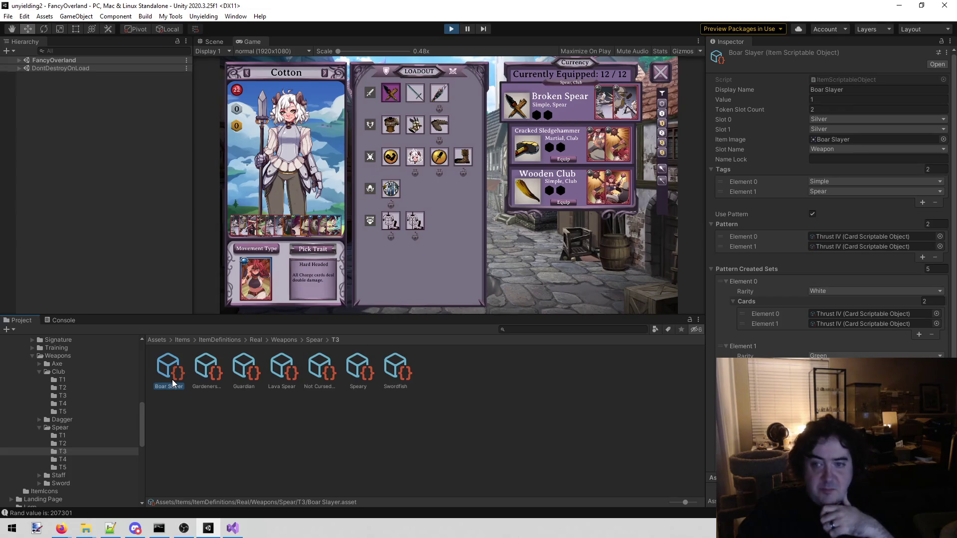
{"action": "left_click", "coordinate": [199, 373]}
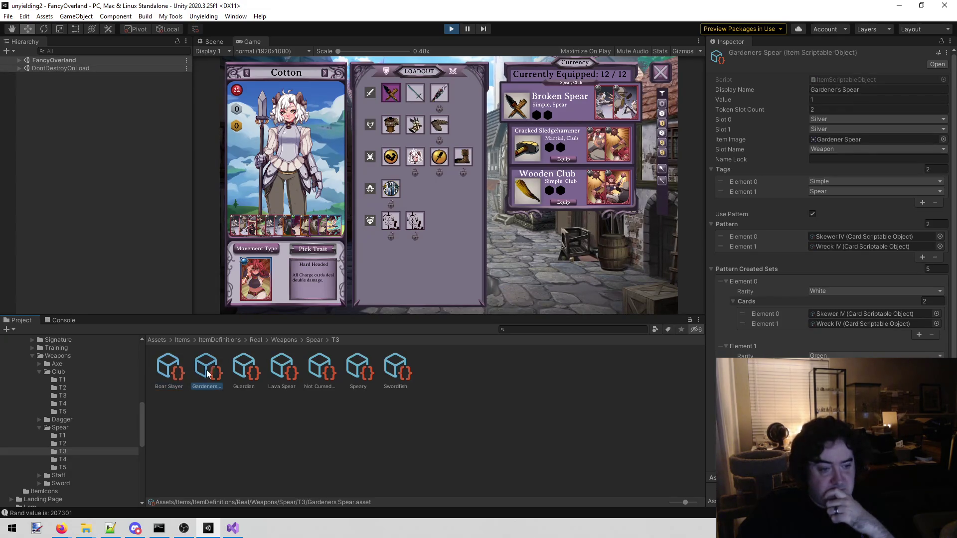
{"action": "left_click", "coordinate": [245, 369]}
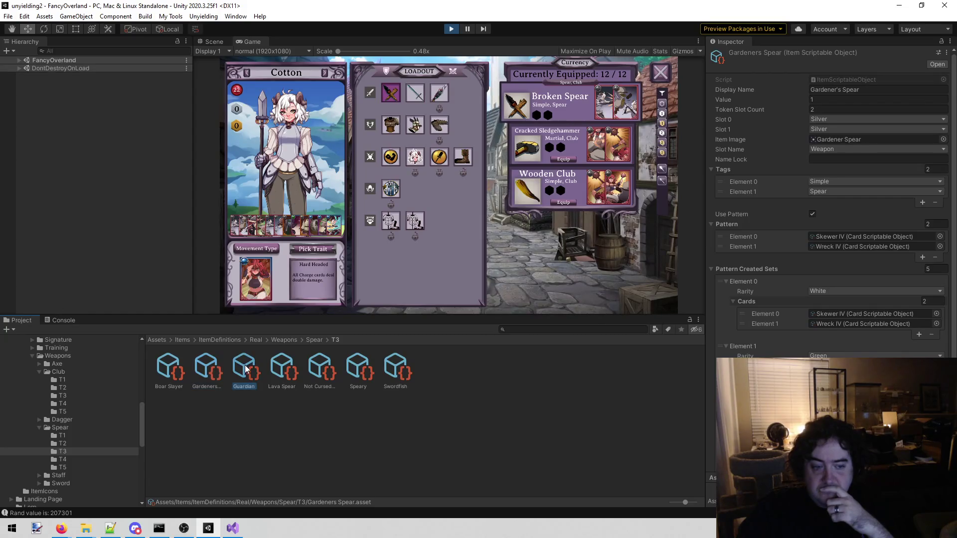
{"action": "left_click", "coordinate": [279, 373]}
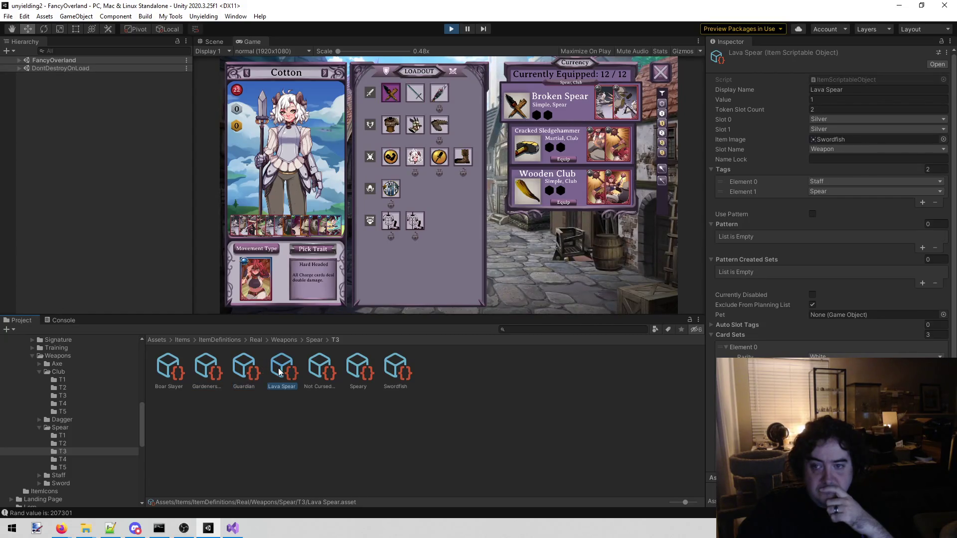
{"action": "left_click", "coordinate": [310, 372]}
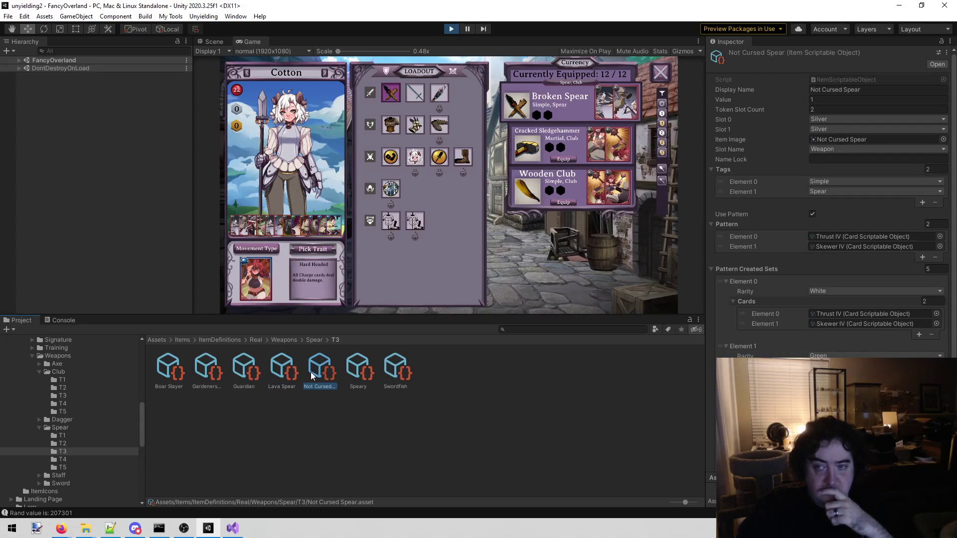
{"action": "left_click", "coordinate": [352, 370]}
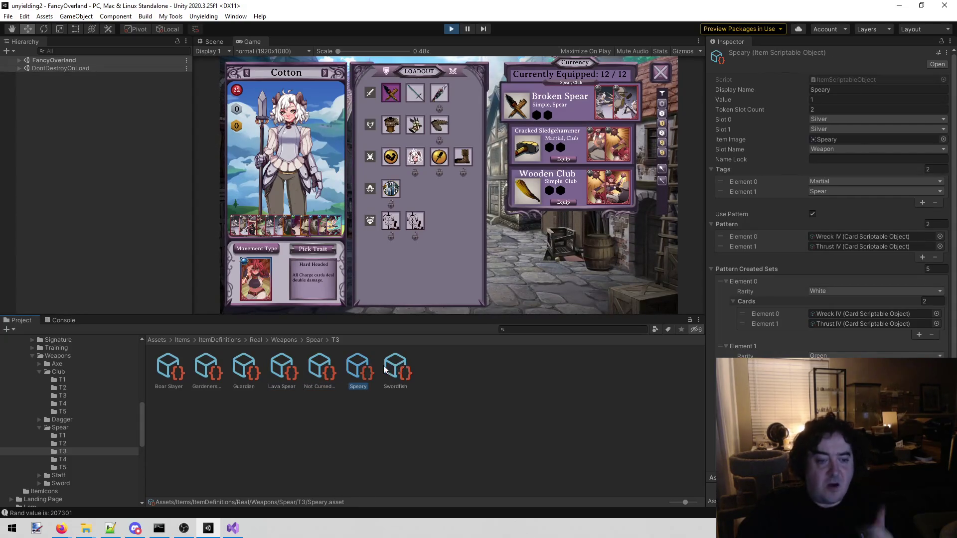
{"action": "left_click", "coordinate": [232, 528]}
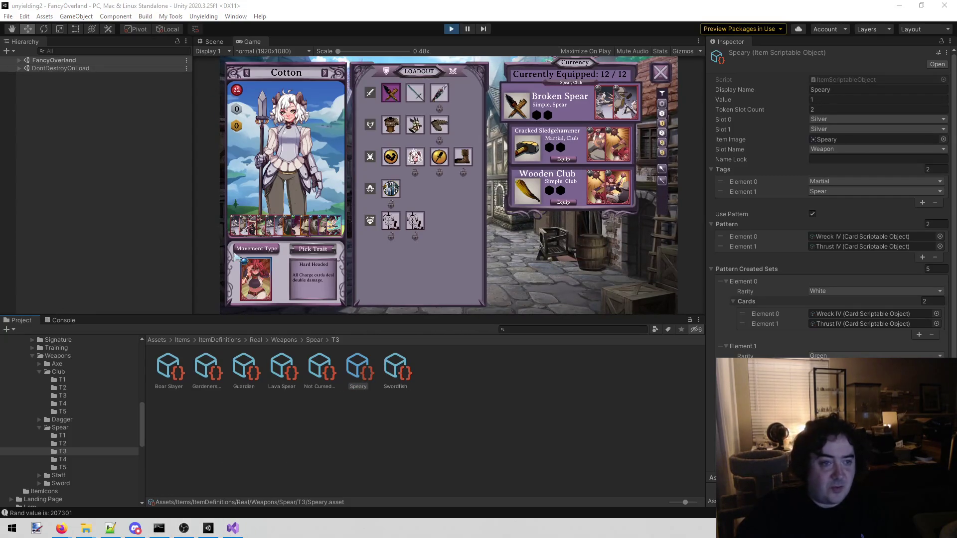
{"action": "left_click", "coordinate": [232, 529]}
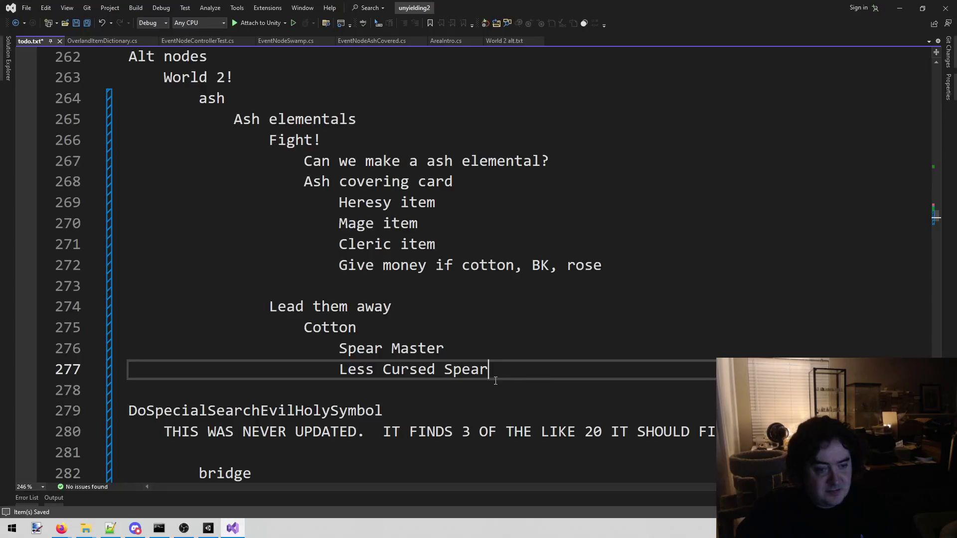
- Start a new line below Less Cursed Spear under Cotton and save todo.txt
{"action": "key", "text": "Return"}
{"action": "type", "text": "Speary"}
{"action": "key", "text": "ctrl+s"}
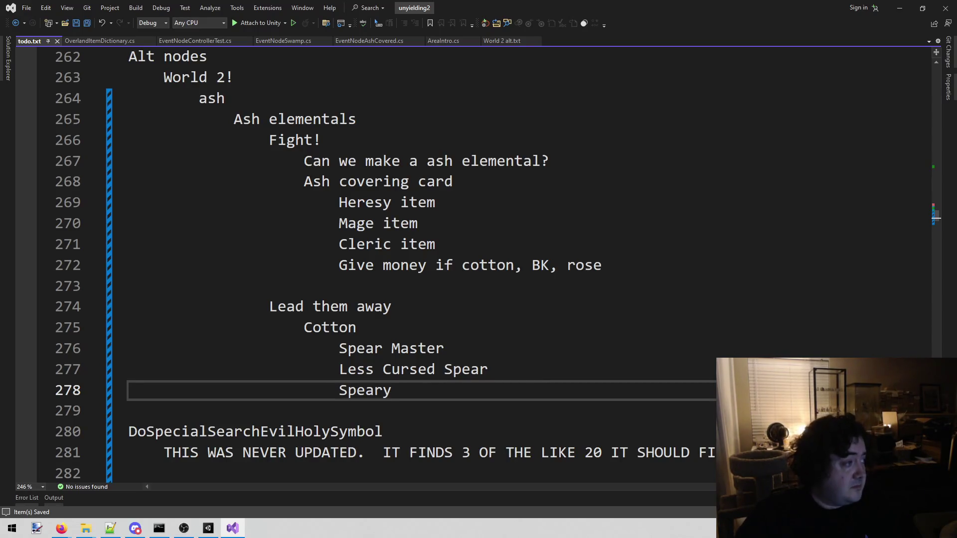
{"action": "key", "text": "alt+Tab"}
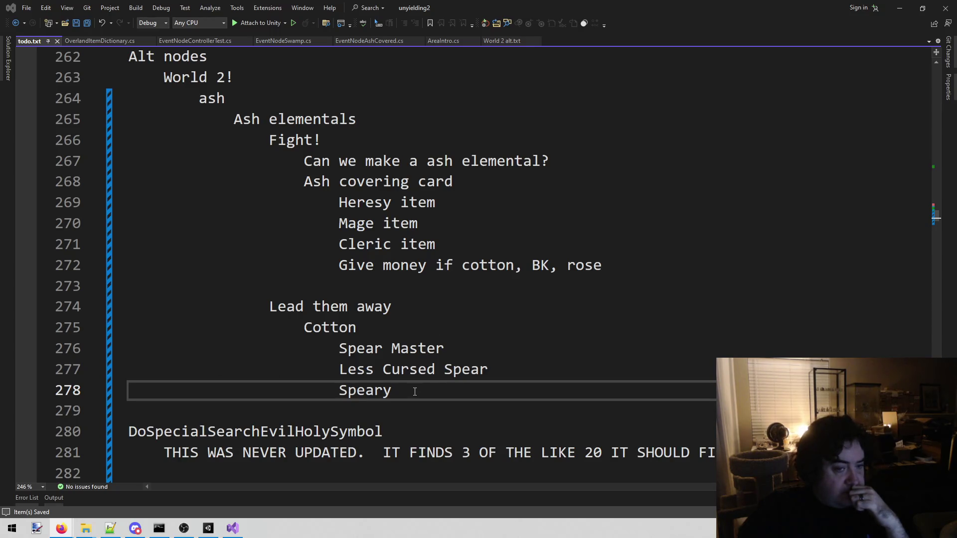
{"action": "left_click_drag", "start_coordinate": [415, 391], "coordinate": [235, 306]}
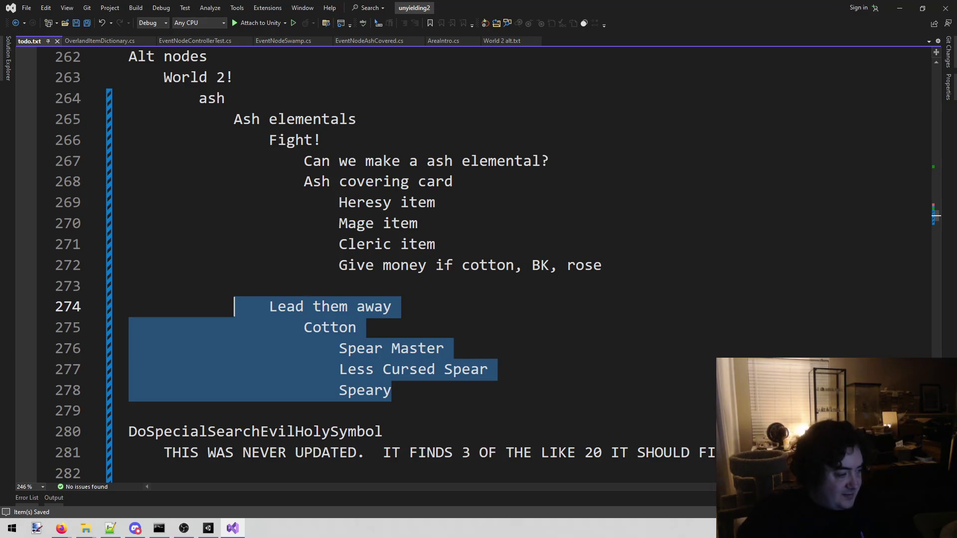
{"action": "key", "text": "alt+Tab"}
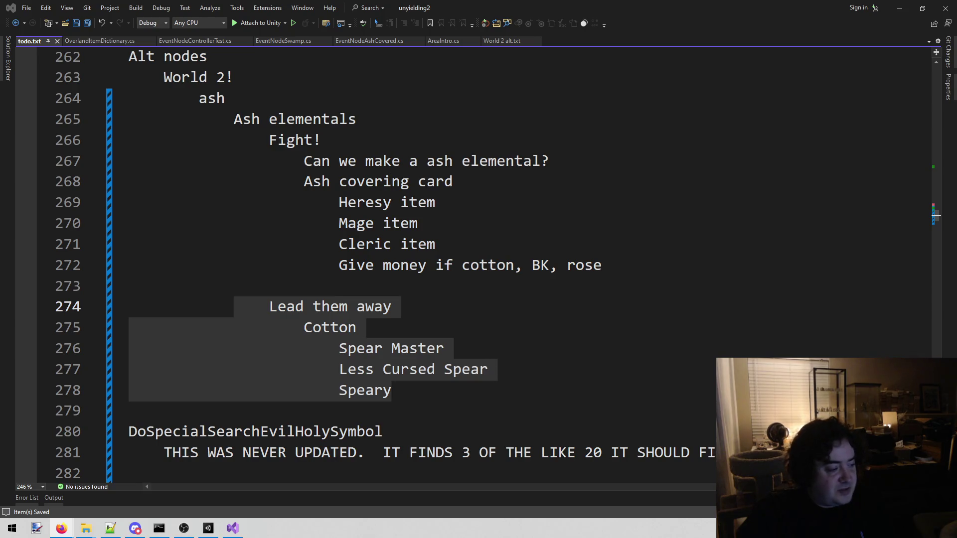
{"action": "left_click", "coordinate": [531, 382]}
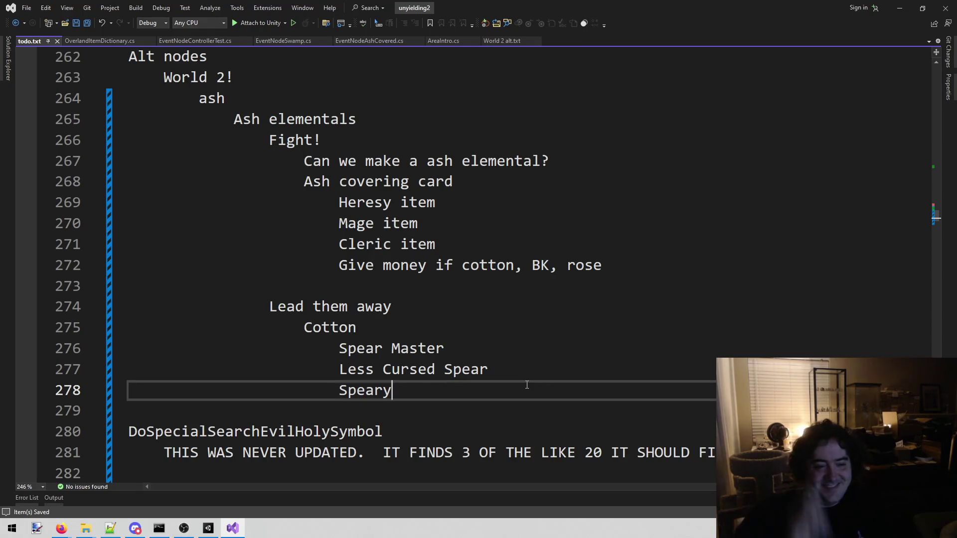
{"action": "left_click", "coordinate": [348, 266]}
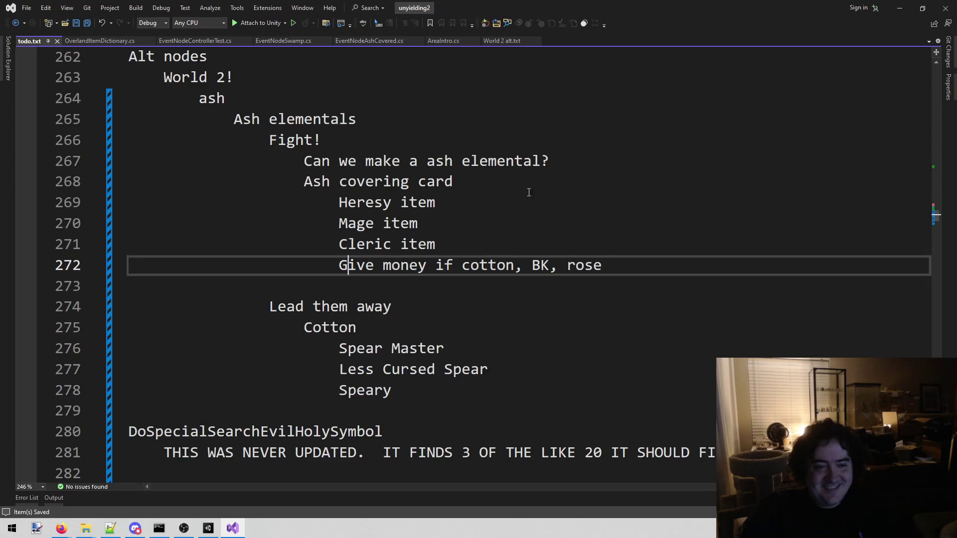
{"action": "key", "text": "Left"}
{"action": "key", "text": "BackSpace"}
{"action": "key", "text": "Tab"}
{"action": "key", "text": "Up"}
{"action": "key", "text": "Up"}
{"action": "key", "text": "Up"}
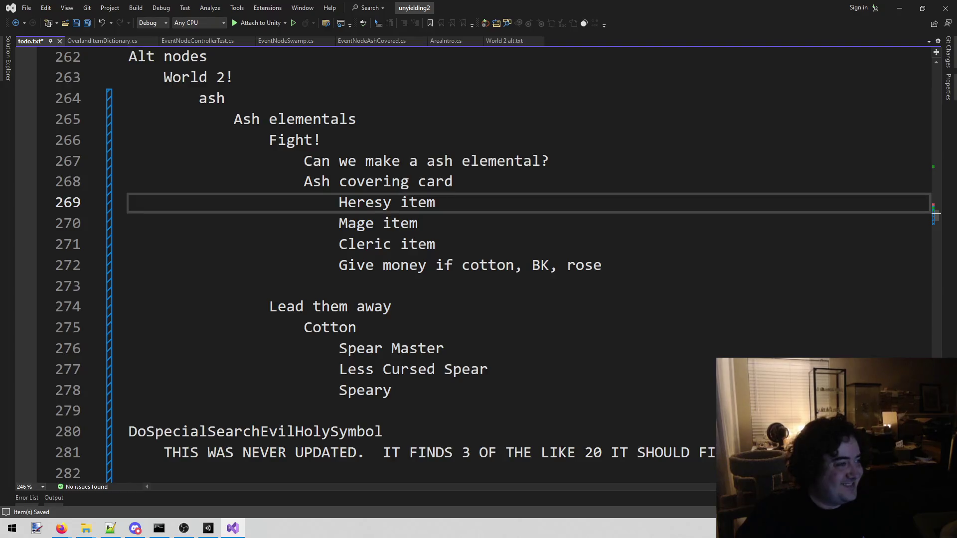
{"action": "key", "text": "alt+Tab"}
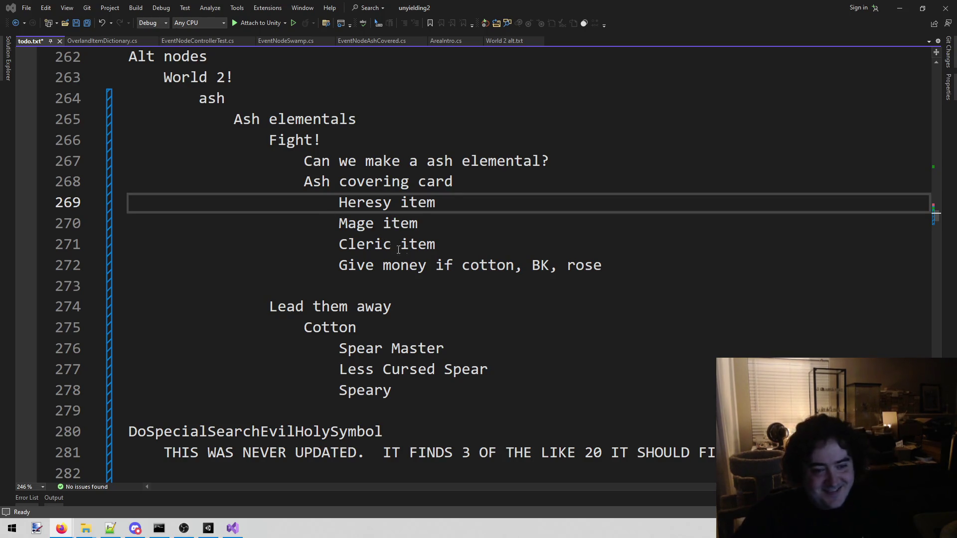
{"action": "key", "text": "Down"}
{"action": "key", "text": "Down"}
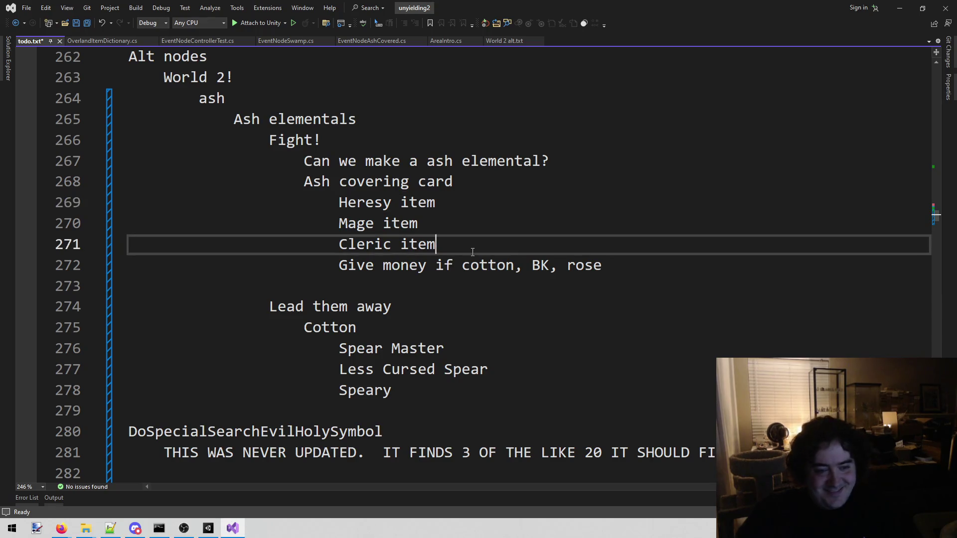
{"action": "left_click", "coordinate": [218, 532]}
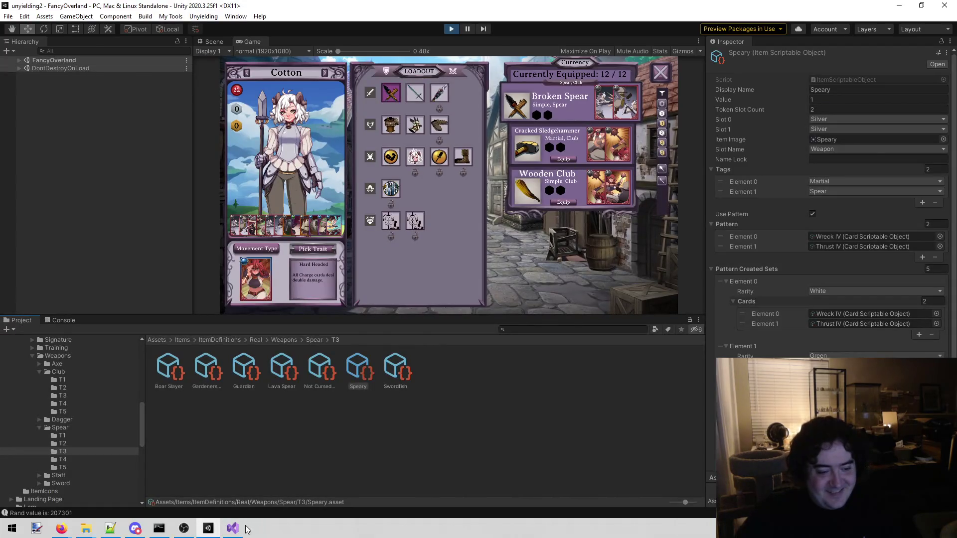
{"action": "key", "text": "alt+Tab"}
{"action": "left_click", "coordinate": [337, 196]}
{"action": "left_click_drag", "start_coordinate": [338, 195], "coordinate": [437, 238]}
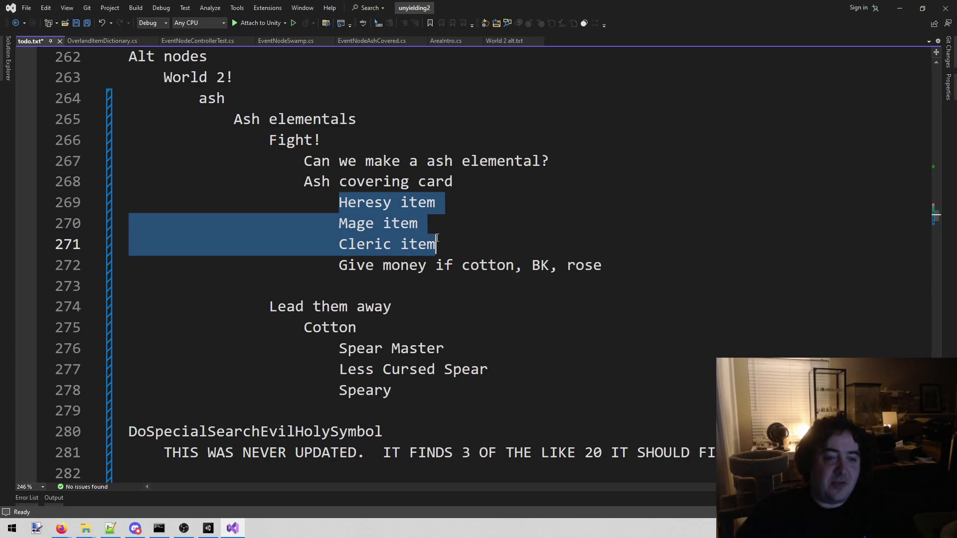
{"action": "left_click", "coordinate": [437, 238]}
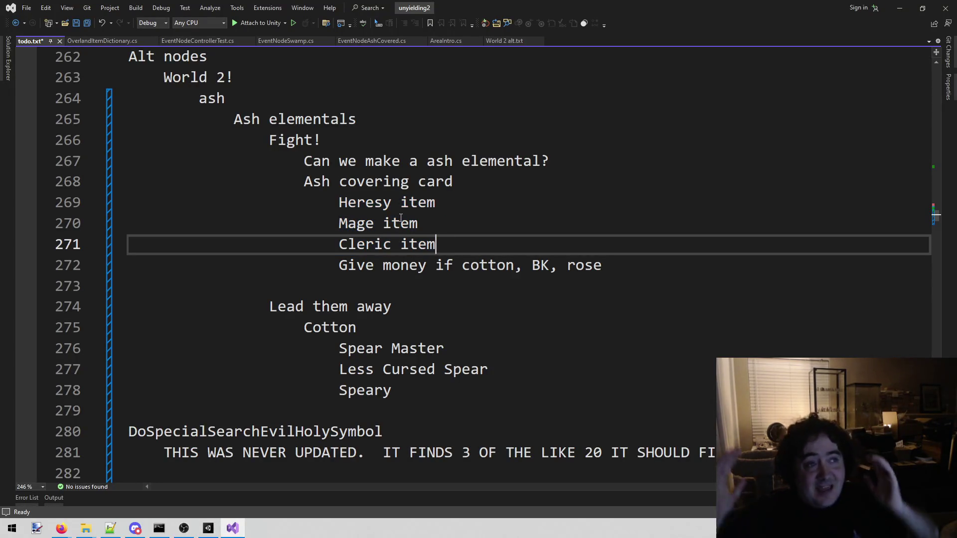
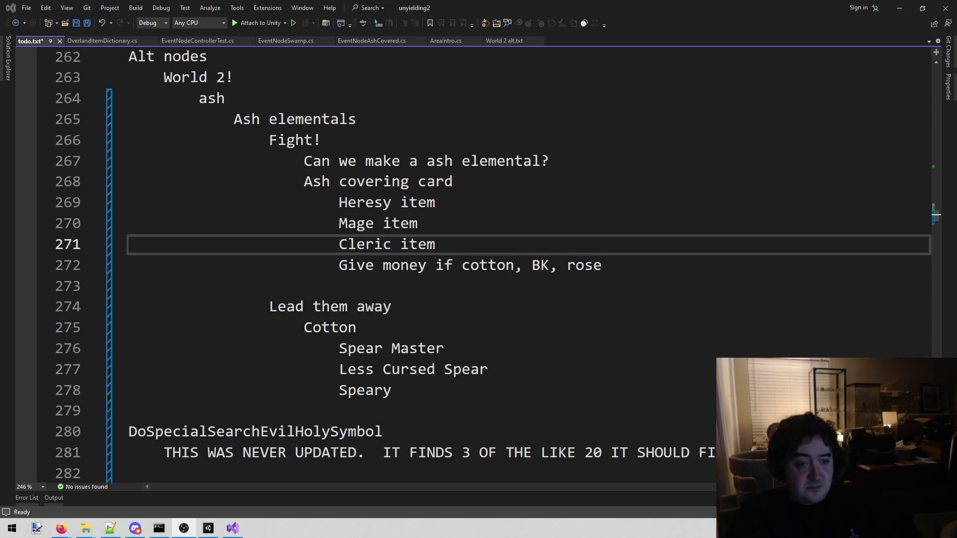
- Insert a blank indented line under Ash covering card, above the Heresy item entry
{"action": "key", "text": "Up"}
{"action": "key", "text": "Up"}
{"action": "key", "text": "Return"}
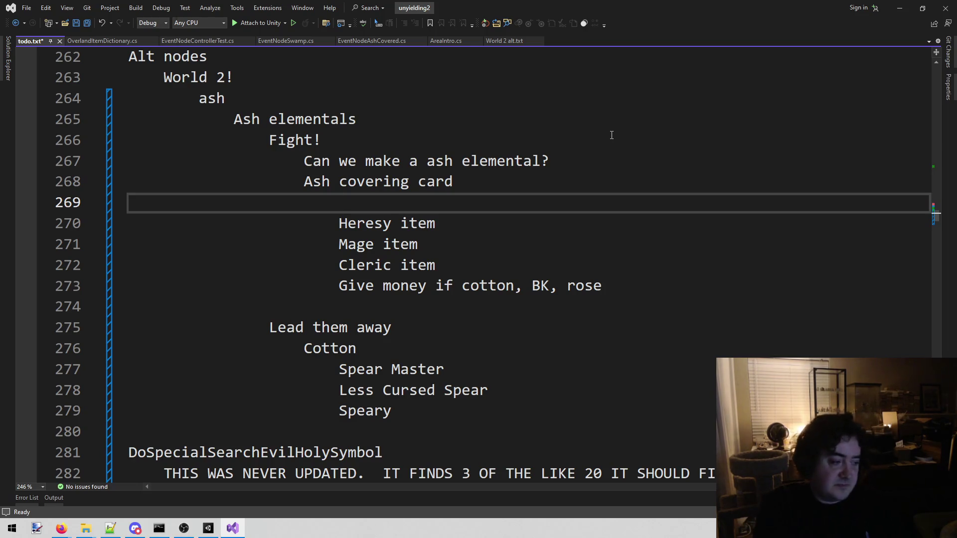
- Add the notes 'Bonus fire damage???' and 'C-c-c-c-combo weakness + vuln' under Ash covering card
{"action": "key", "text": "Return"}
{"action": "key", "text": "Up"}
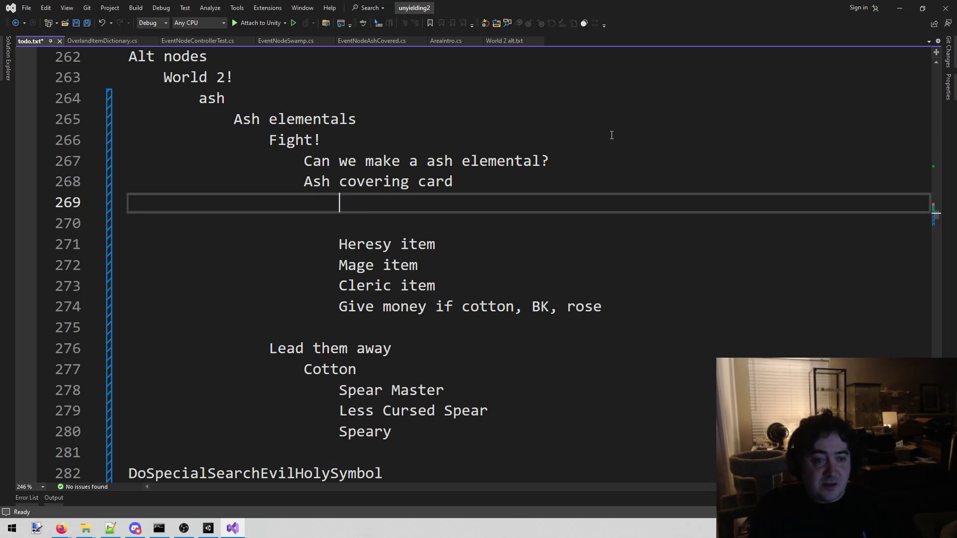
{"action": "type", "text": "Bonus "}
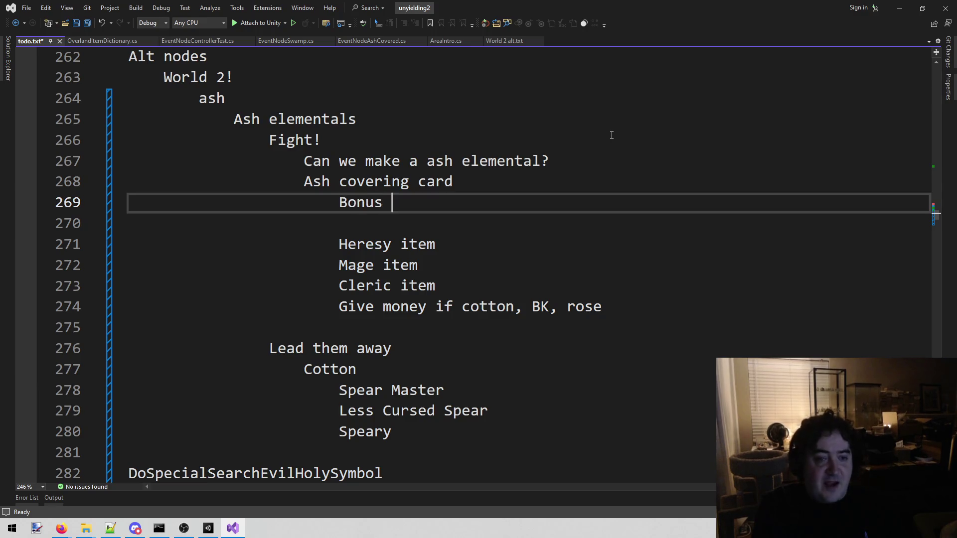
{"action": "type", "text": "fire dama"}
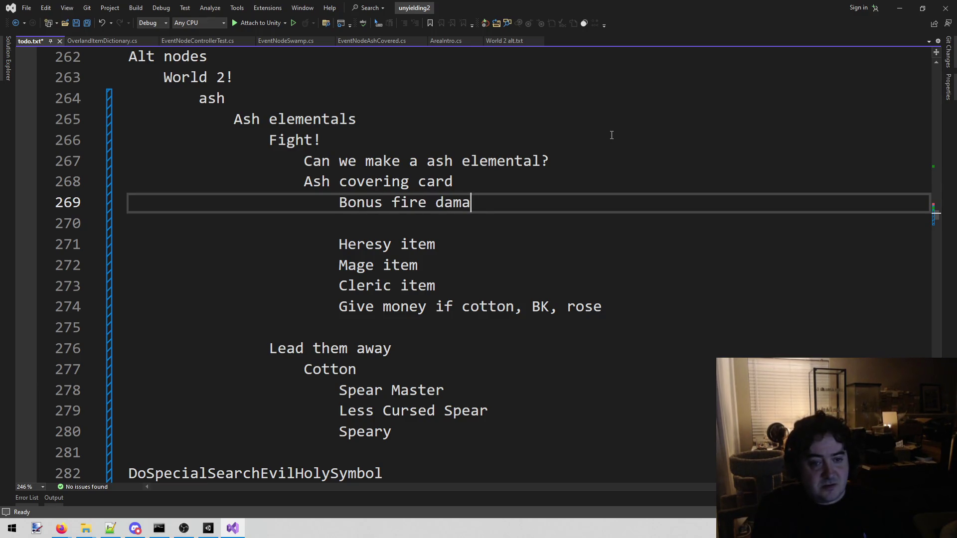
{"action": "type", "text": "ge???"}
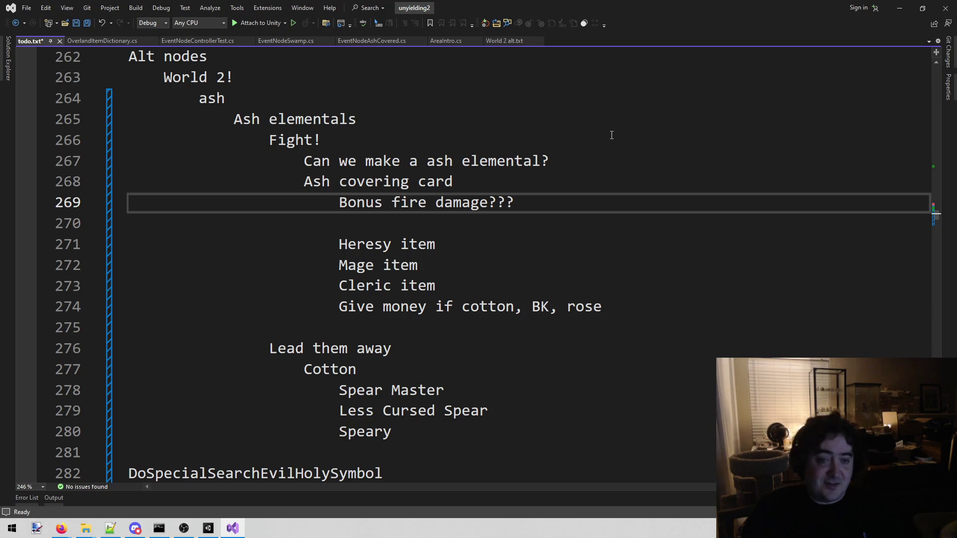
{"action": "key", "text": "Return"}
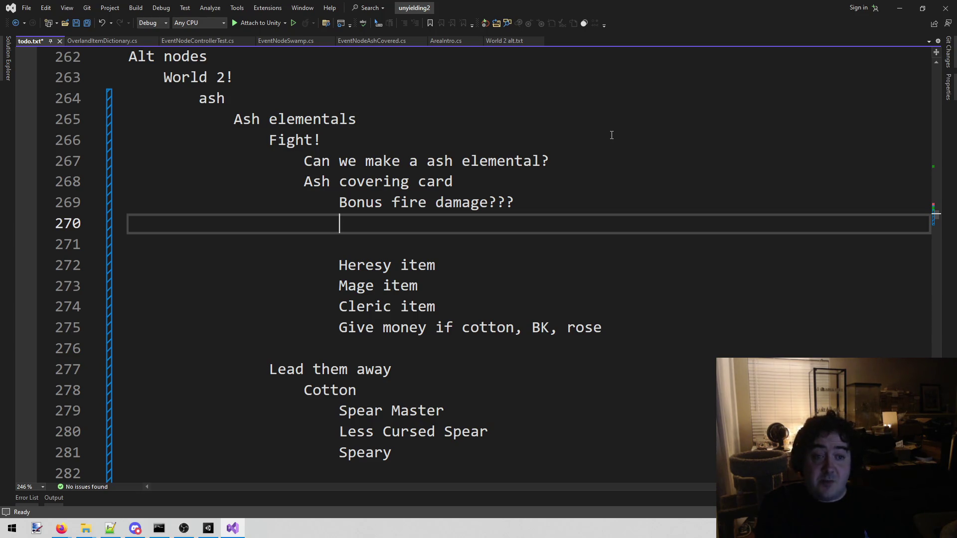
{"action": "type", "text": "C-c-c-c-"}
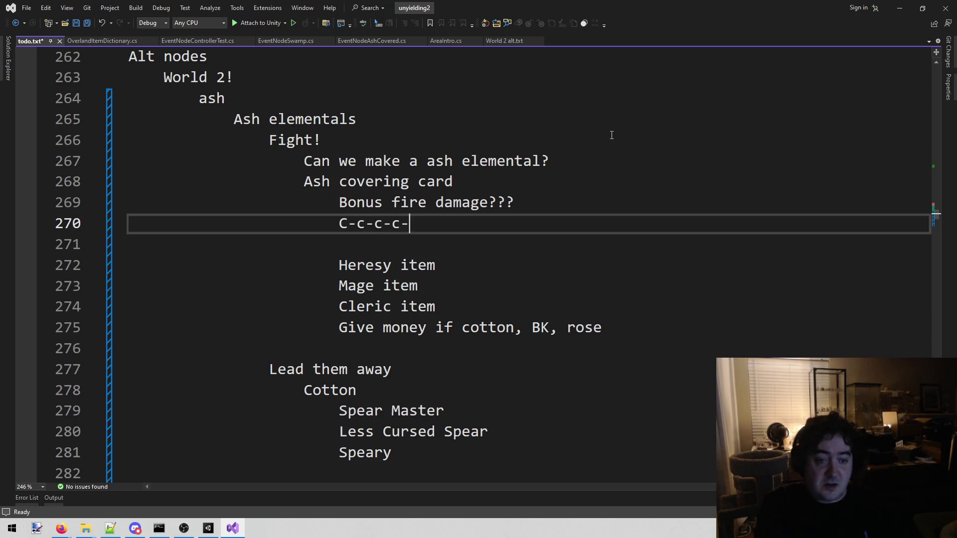
{"action": "type", "text": "c-"}
{"action": "type", "text": "weak"}
{"action": "key", "text": "BackSpace"}
{"action": "key", "text": "BackSpace"}
{"action": "key", "text": "BackSpace"}
{"action": "key", "text": "BackSpace"}
{"action": "key", "text": "BackSpace"}
{"action": "key", "text": "BackSpace"}
{"action": "type", "text": "ombo "}
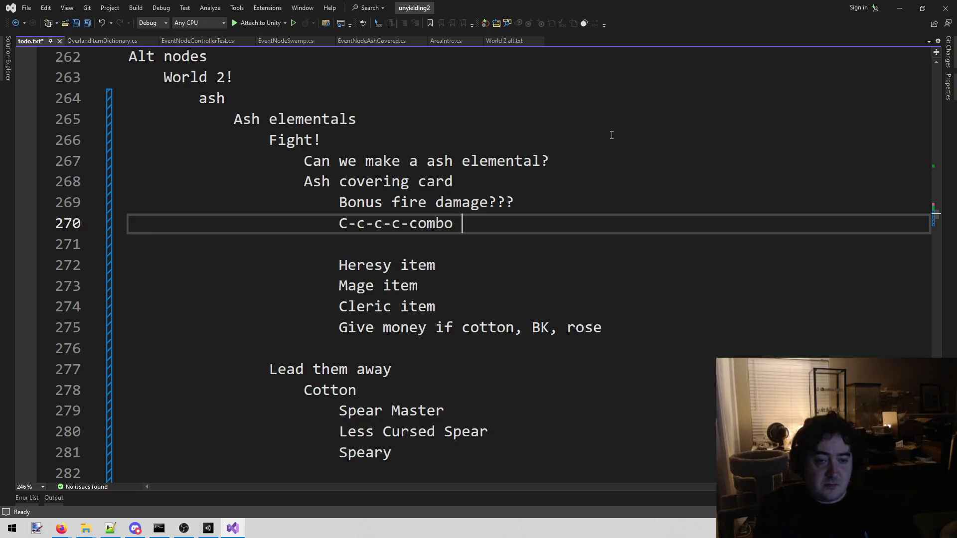
{"action": "type", "text": "wqeak"}
{"action": "key", "text": "BackSpace"}
{"action": "key", "text": "BackSpace"}
{"action": "key", "text": "BackSpace"}
{"action": "type", "text": "eakness + vuln"}
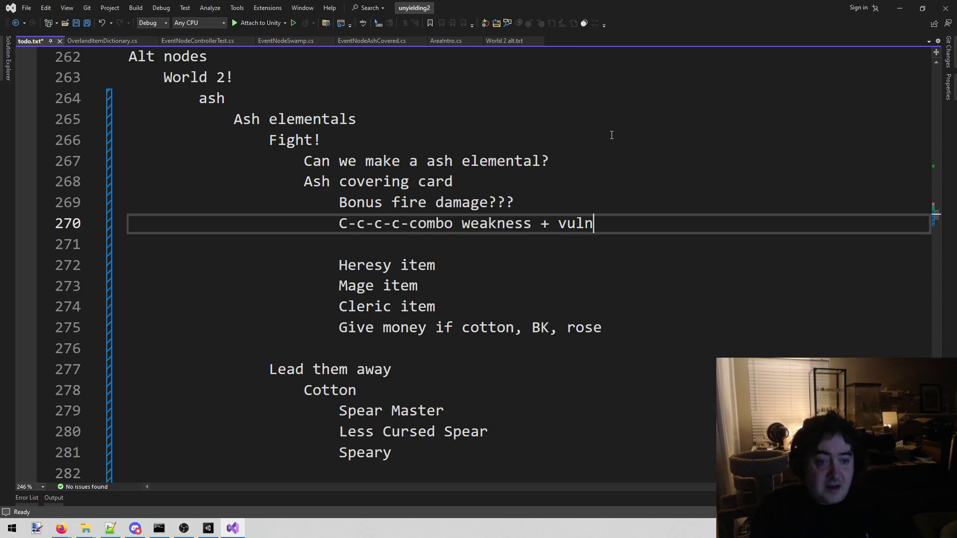
- Delete the 'Bonus fire damage???' line and switch over to Unity
{"action": "key", "text": "shift+Home"}
{"action": "key", "text": "Up"}
{"action": "key", "text": "End"}
{"action": "key", "text": "shift+Home"}
{"action": "key", "text": "shift+Home"}
{"action": "key", "text": "BackSpace"}
{"action": "key", "text": "BackSpace"}
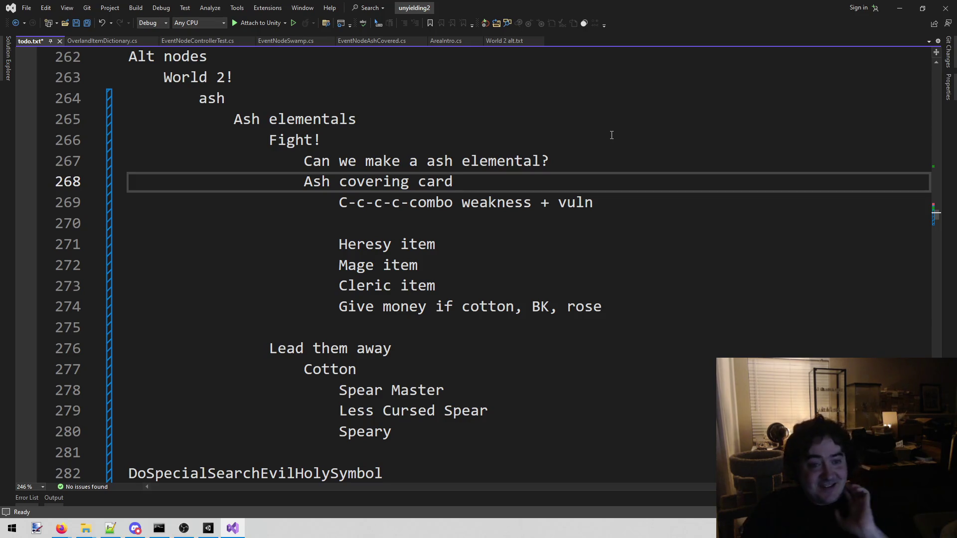
{"action": "left_click", "coordinate": [208, 529]}
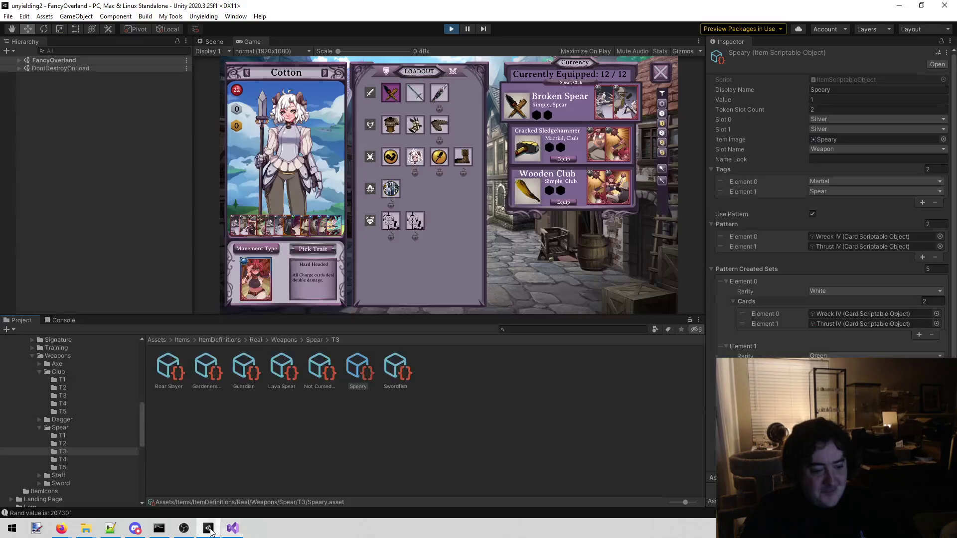
- Search the Project window for 'trevor' and preview the Trevor.png portrait
{"action": "left_click", "coordinate": [563, 330]}
{"action": "type", "text": "trevor"}
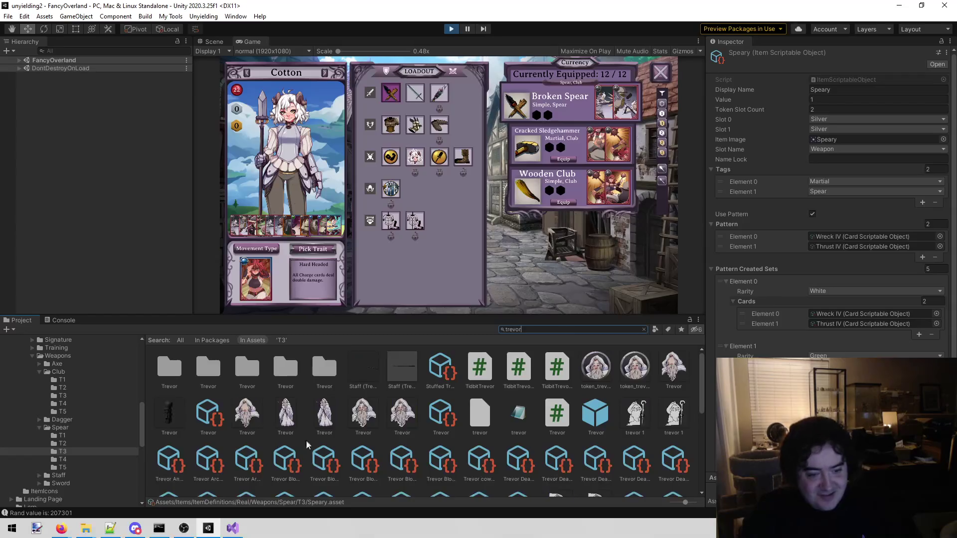
{"action": "double_click", "coordinate": [285, 413]}
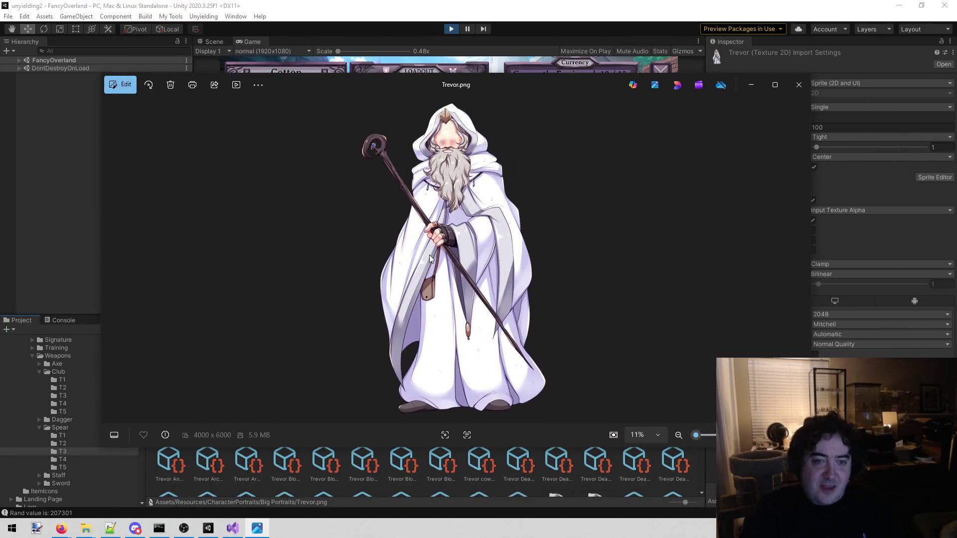
{"action": "left_click", "coordinate": [804, 80]}
- Preview Young Trevor.png, then go back to todo.txt in Visual Studio
{"action": "scroll", "coordinate": [524, 370], "scroll_direction": "down", "scroll_amount": 5}
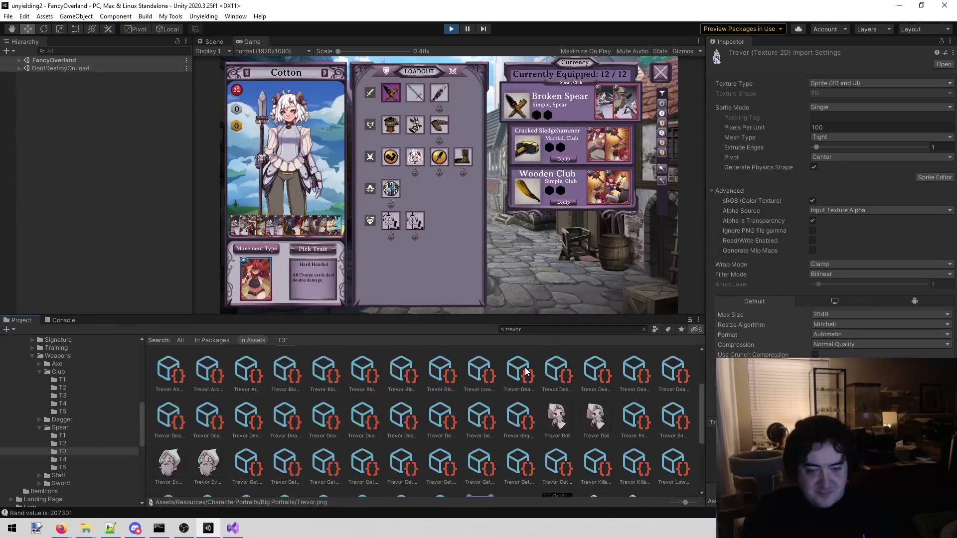
{"action": "scroll", "coordinate": [525, 368], "scroll_direction": "down", "scroll_amount": 1}
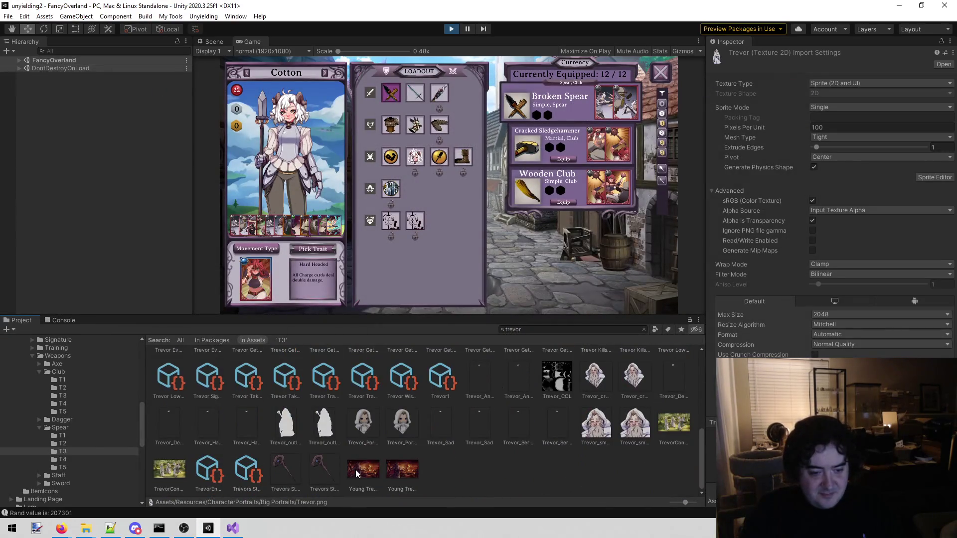
{"action": "double_click", "coordinate": [355, 470]}
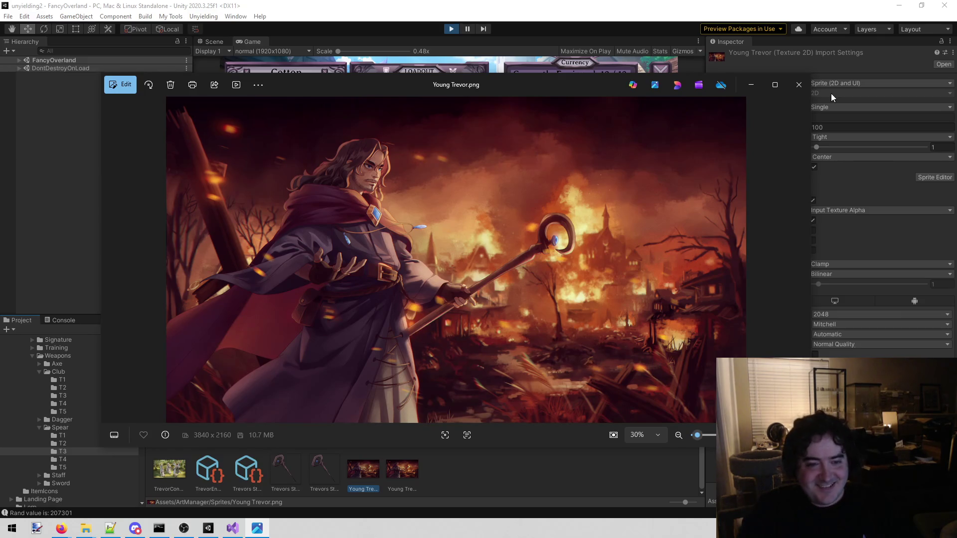
{"action": "left_click", "coordinate": [798, 82]}
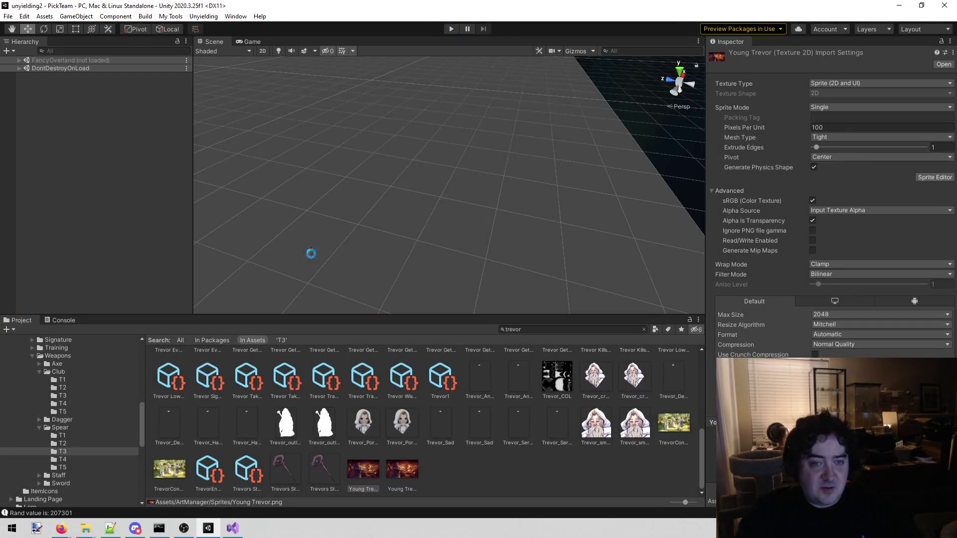
{"action": "left_click", "coordinate": [233, 529]}
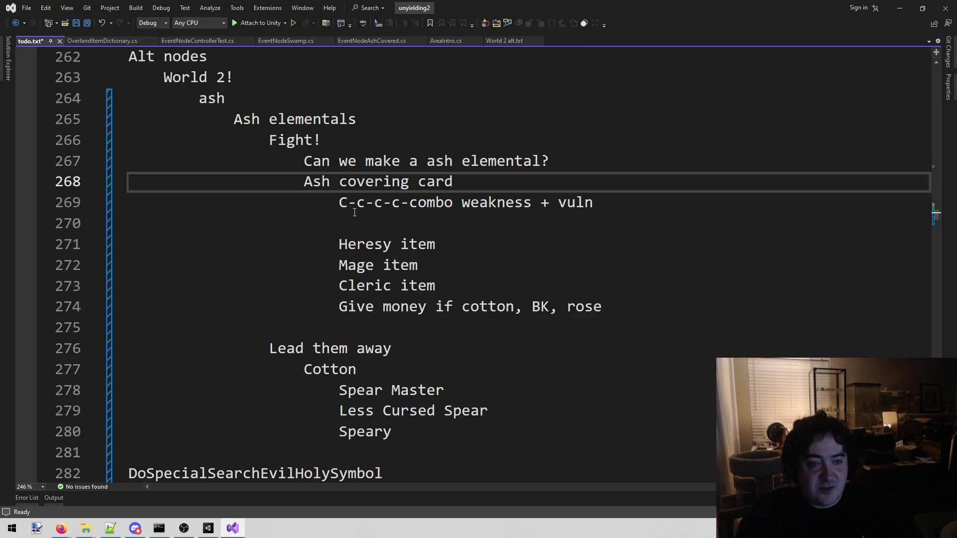
- Under the ash elemental question, add lines '6 attack cards', '1-2 armor' and 'move'
{"action": "left_click_drag", "start_coordinate": [340, 204], "coordinate": [533, 197]}
{"action": "left_click_drag", "start_coordinate": [304, 161], "coordinate": [562, 157]}
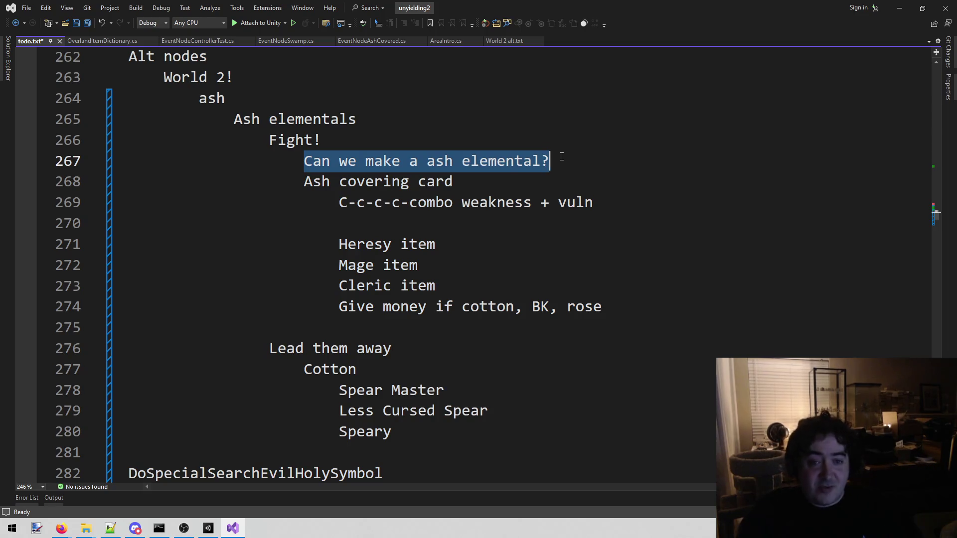
{"action": "left_click", "coordinate": [562, 156]}
{"action": "key", "text": "Return"}
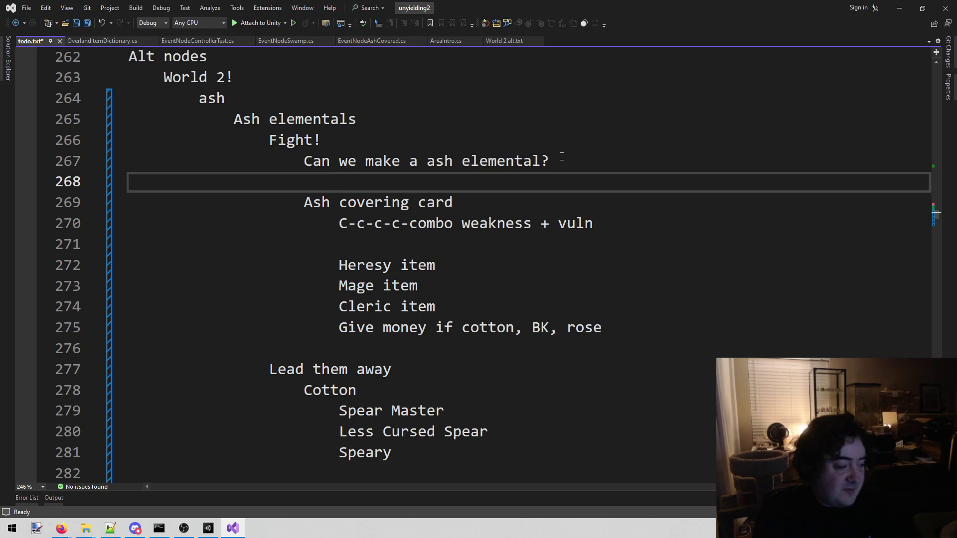
{"action": "type", "text": "6"}
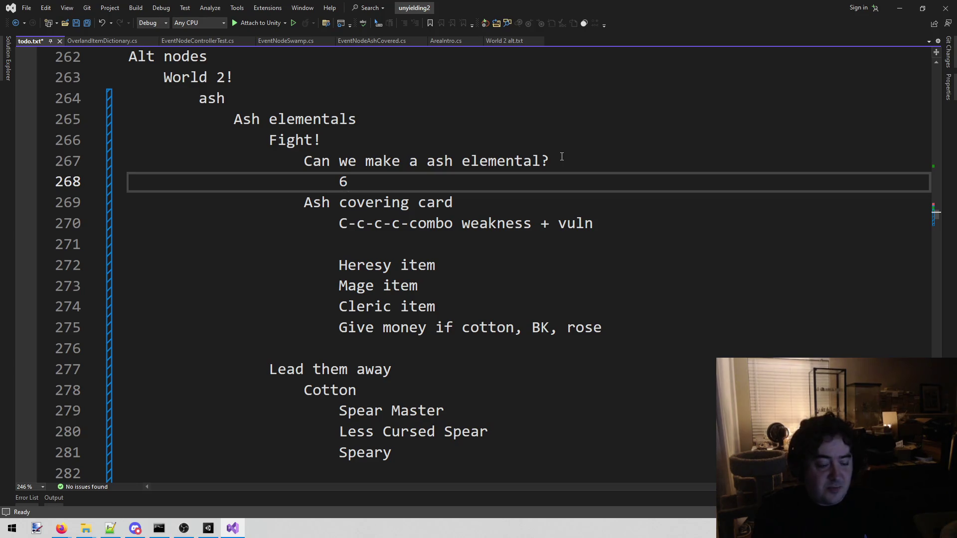
{"action": "type", "text": " attack cards"}
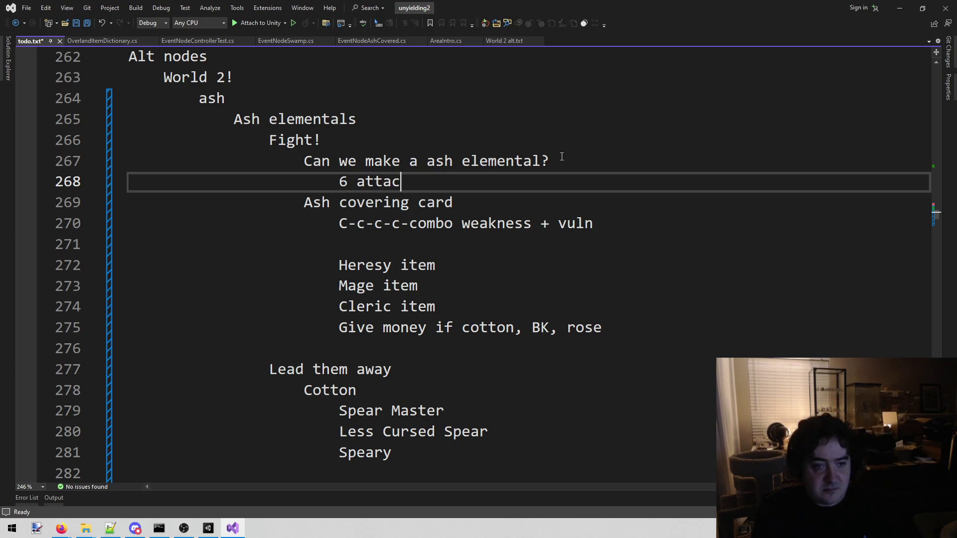
{"action": "key", "text": "Return"}
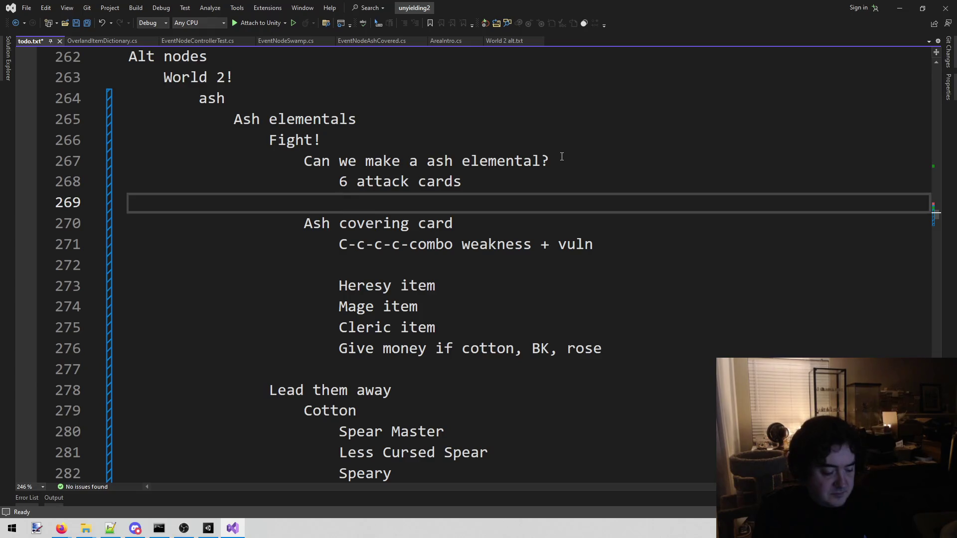
{"action": "type", "text": "1-2 armor"}
{"action": "key", "text": "Return"}
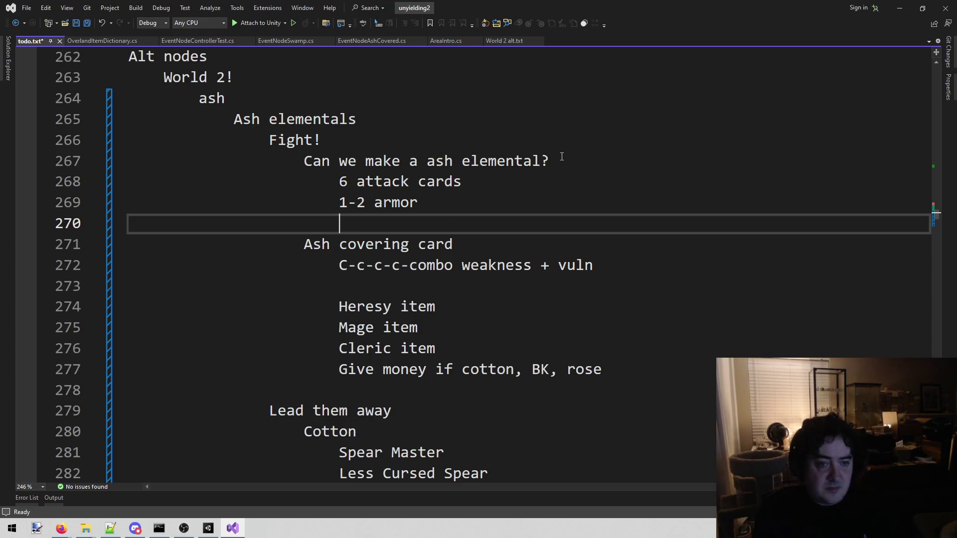
{"action": "type", "text": "move"}
{"action": "key", "text": "BackSpace"}
{"action": "key", "text": "Return"}
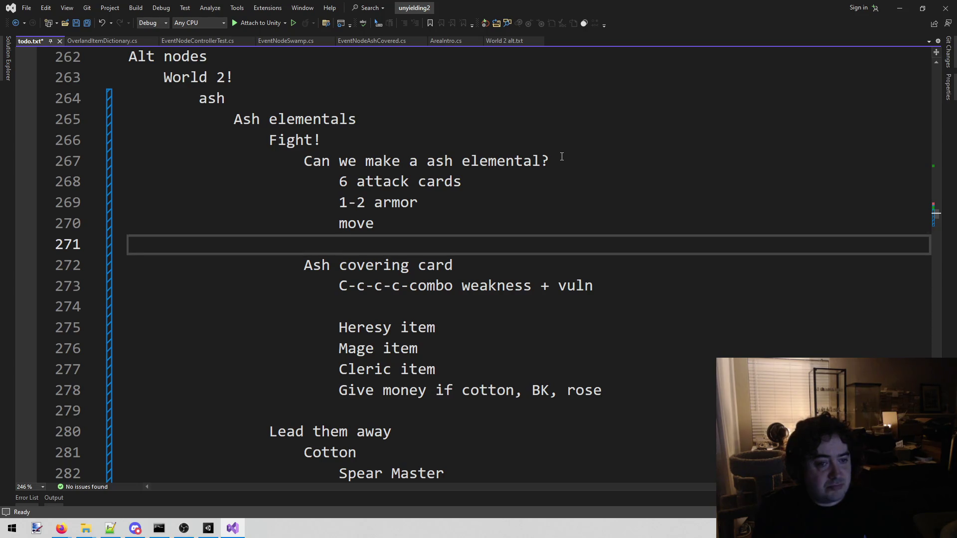
- Add a 'training' line followed by two 'Ash card' lines
{"action": "type", "text": "training"}
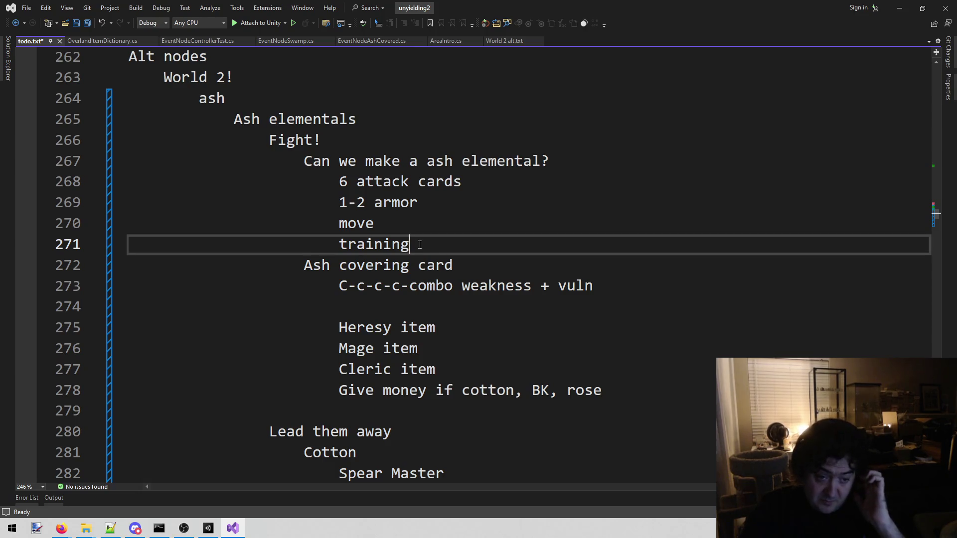
{"action": "key", "text": "Return"}
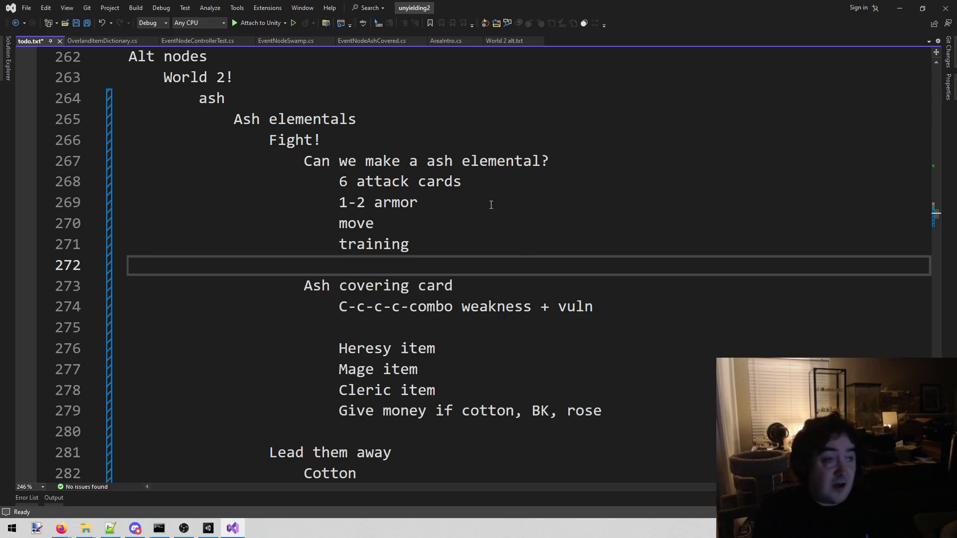
{"action": "type", "text": "Ash card"}
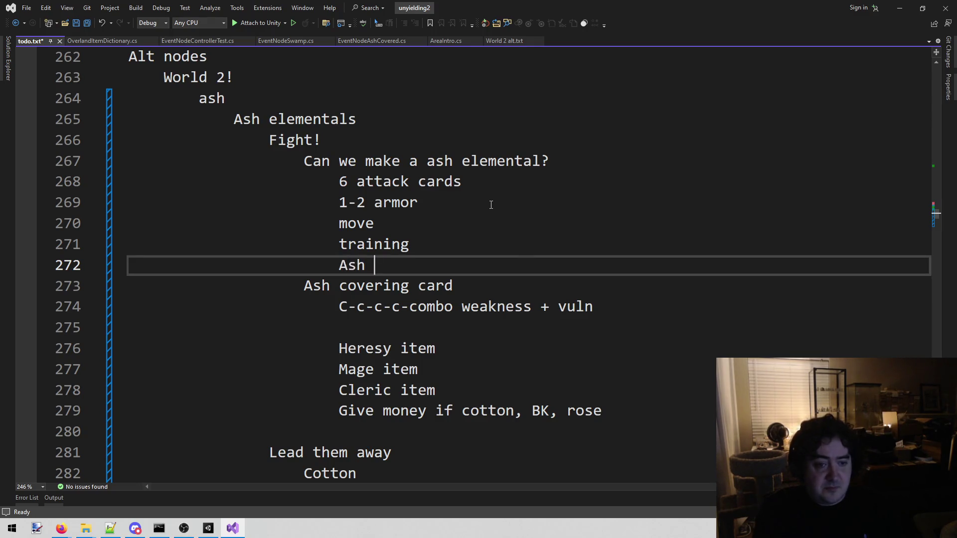
{"action": "key", "text": "Return"}
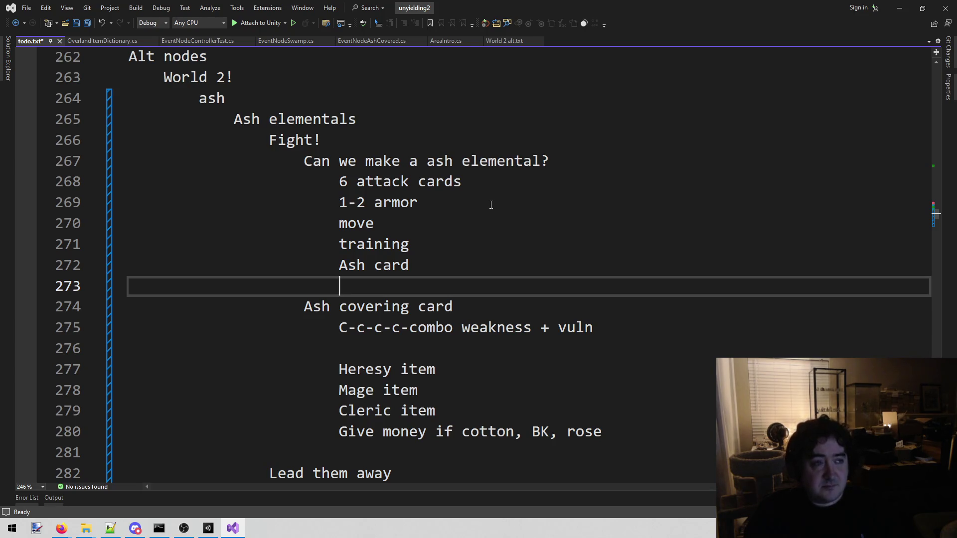
{"action": "key", "text": "Up"}
{"action": "key", "text": "shift+End"}
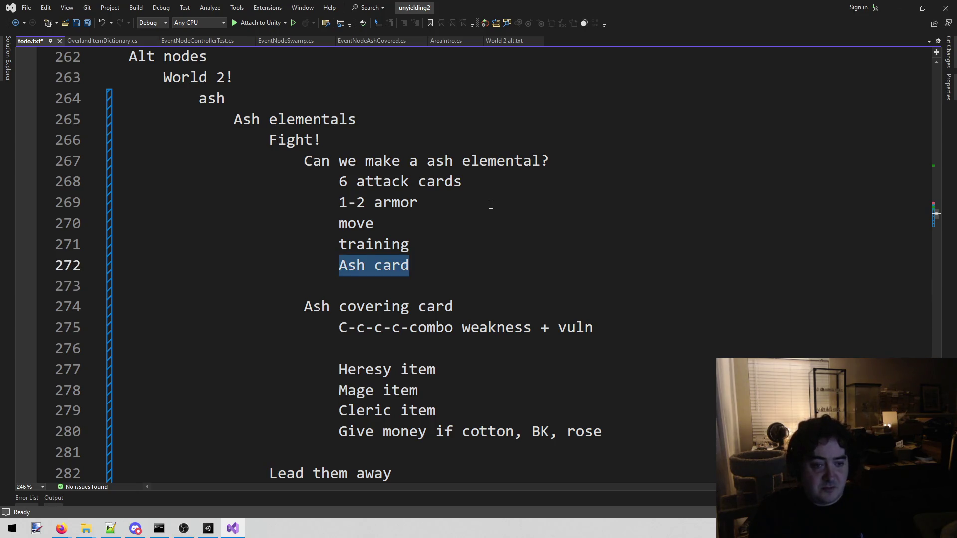
{"action": "key", "text": "ctrl+c"}
{"action": "key", "text": "Down"}
{"action": "key", "text": "ctrl+v"}
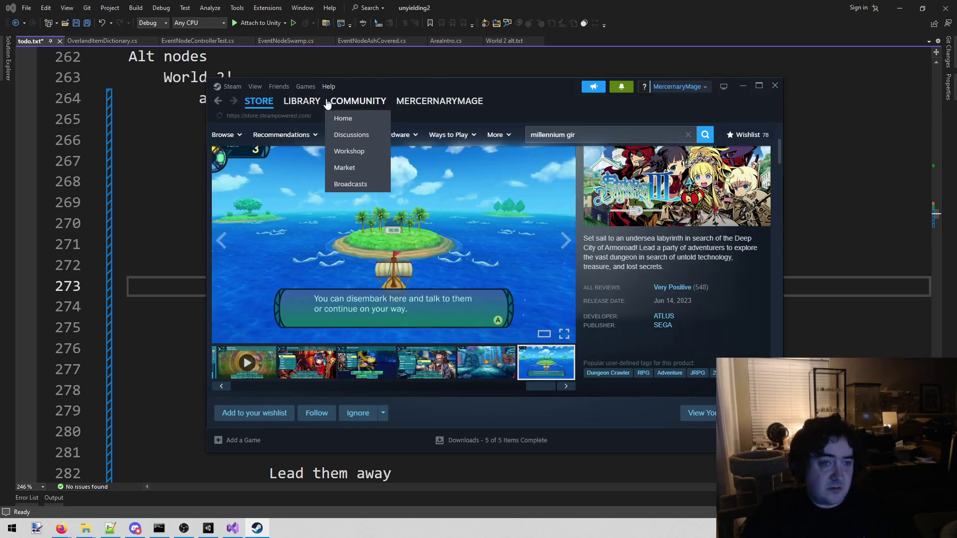
- Search the Steam library for 'ori' and look through the Master of Orion entries
{"action": "left_click", "coordinate": [301, 101]}
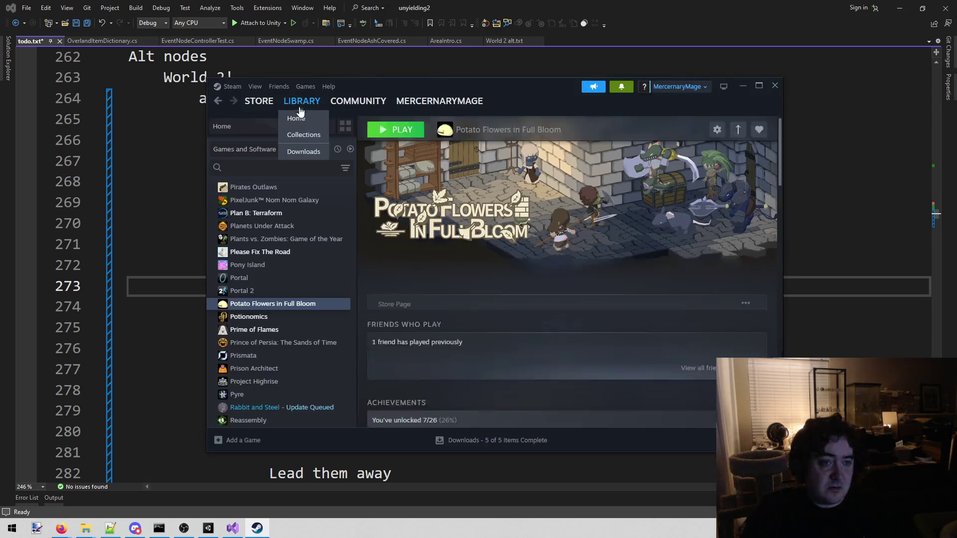
{"action": "left_click", "coordinate": [252, 168]}
{"action": "type", "text": "ori"}
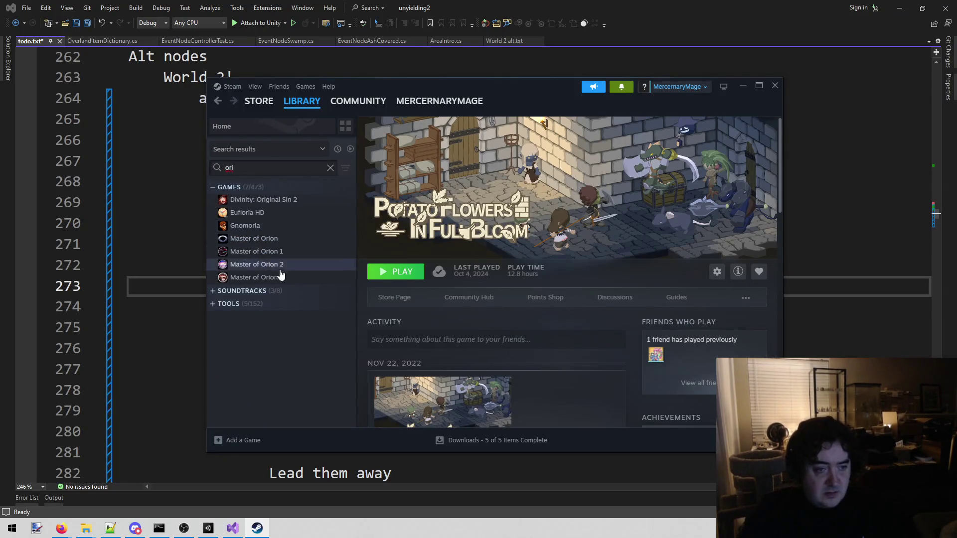
{"action": "left_click", "coordinate": [277, 282]}
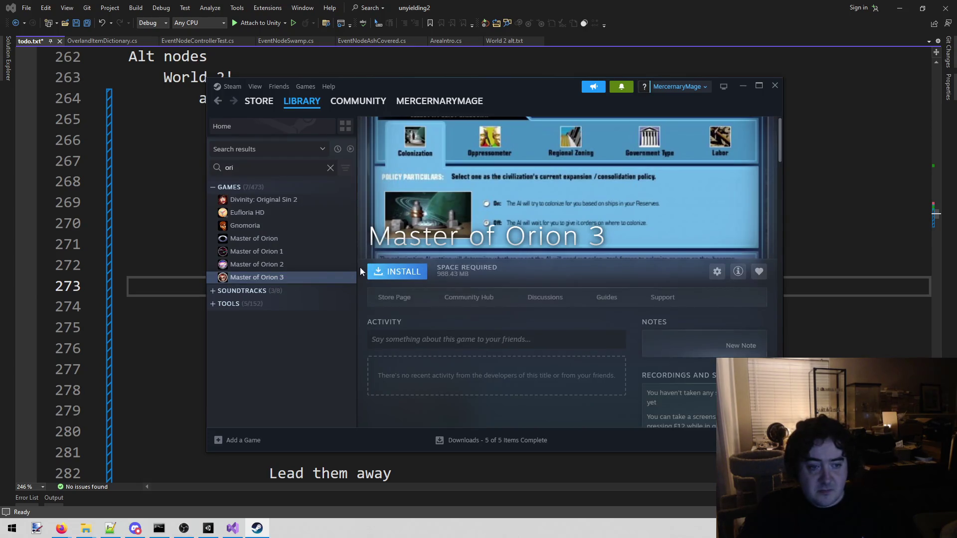
{"action": "left_click", "coordinate": [265, 239]}
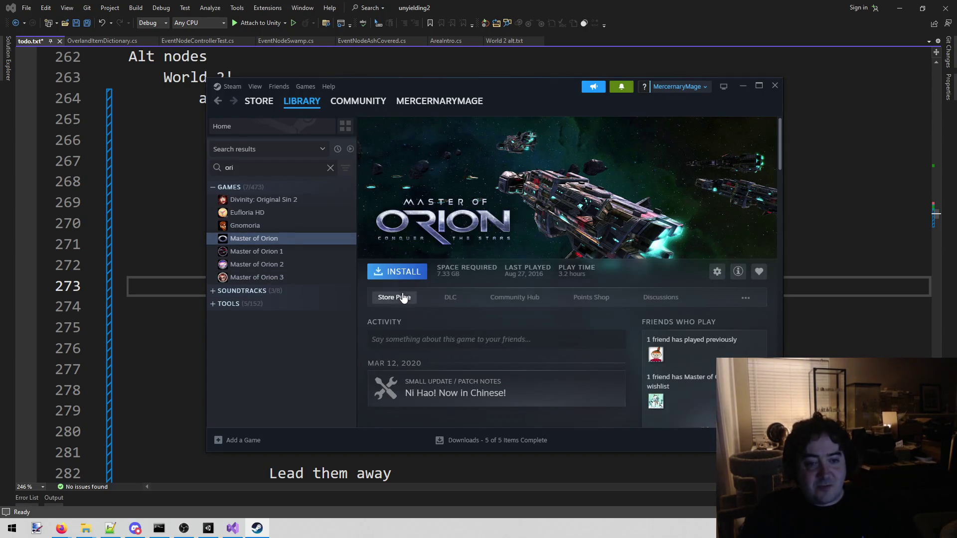
{"action": "left_click", "coordinate": [281, 253]}
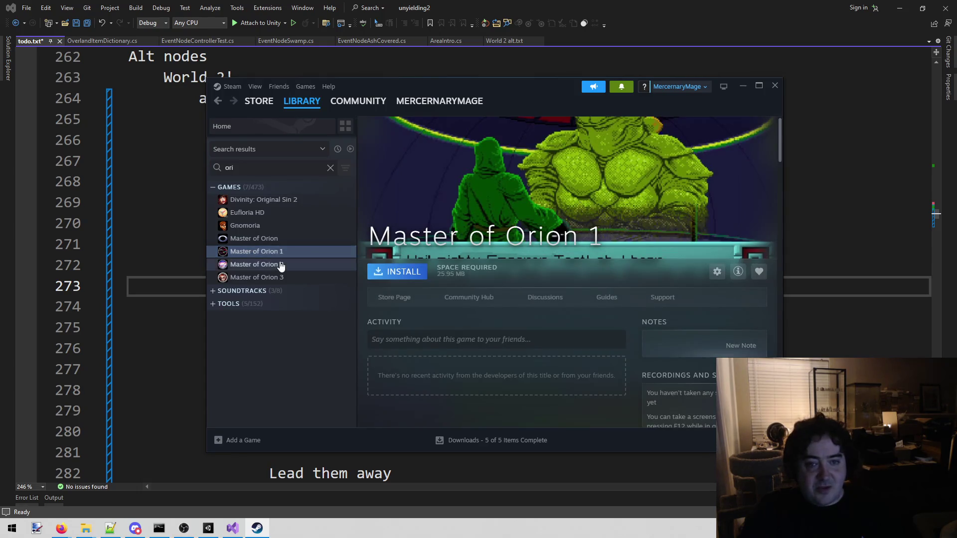
{"action": "left_click", "coordinate": [281, 265]}
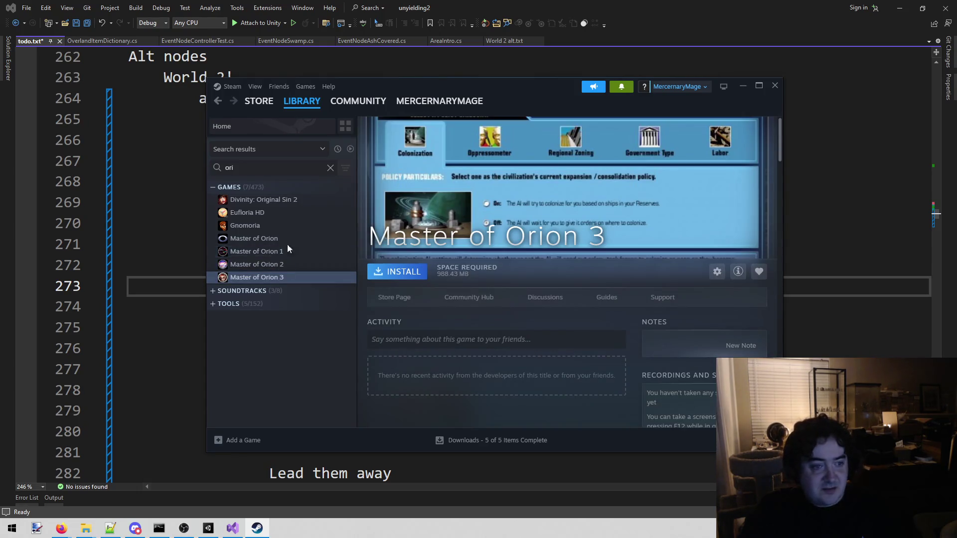
{"action": "left_click", "coordinate": [287, 241]}
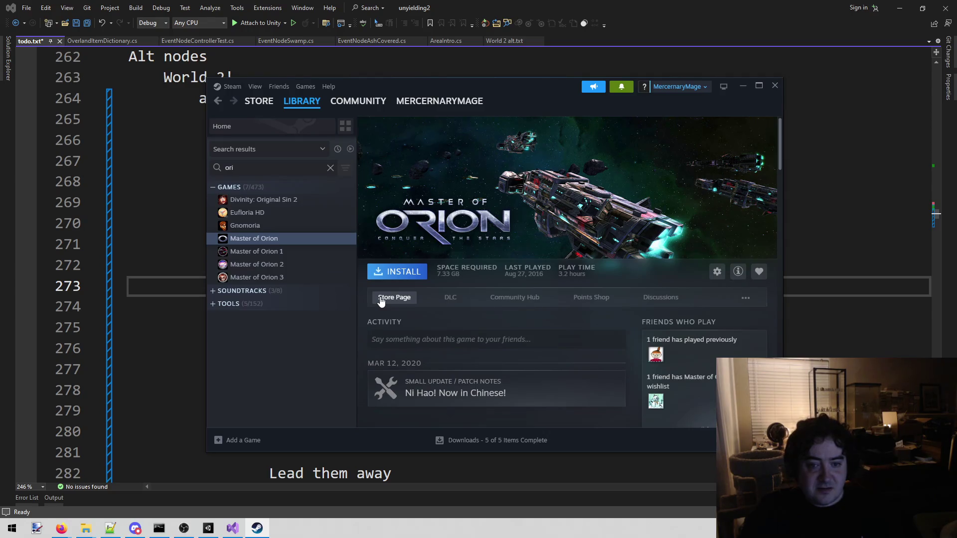
- Browse the screenshots on Master of Orion's store page, then close Steam
{"action": "left_click", "coordinate": [381, 299]}
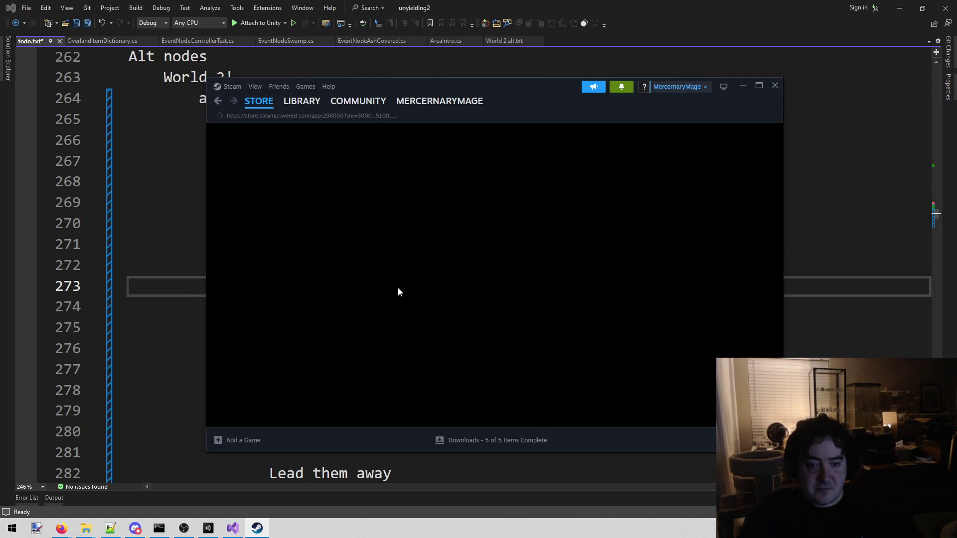
{"action": "scroll", "coordinate": [396, 324], "scroll_direction": "down", "scroll_amount": 1}
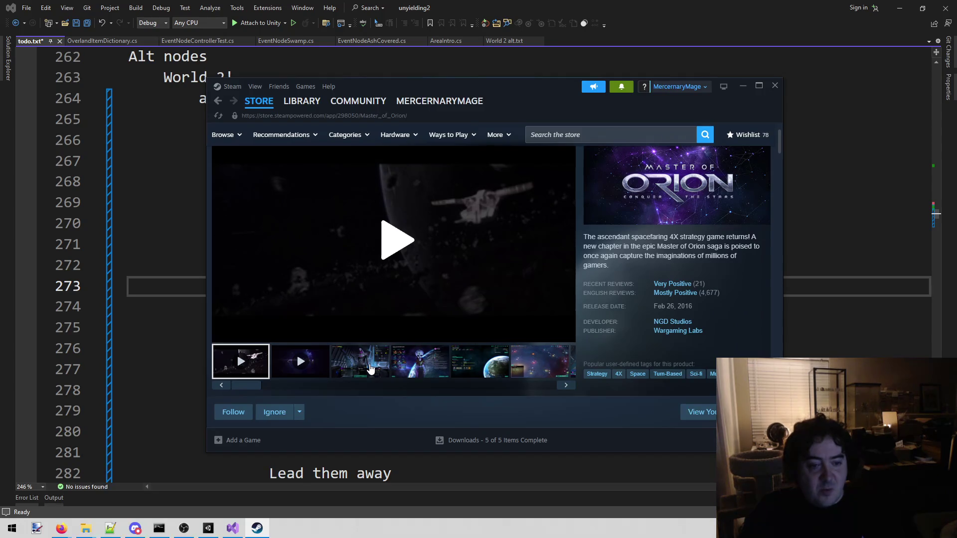
{"action": "left_click", "coordinate": [370, 368]}
{"action": "left_click", "coordinate": [424, 369]}
{"action": "left_click", "coordinate": [476, 371]}
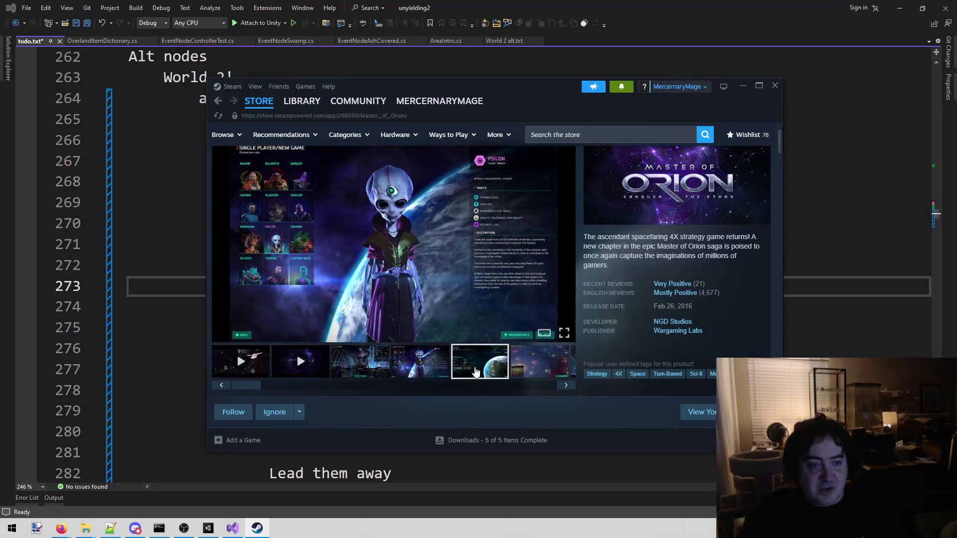
{"action": "left_click", "coordinate": [543, 370]}
{"action": "left_click", "coordinate": [566, 385]}
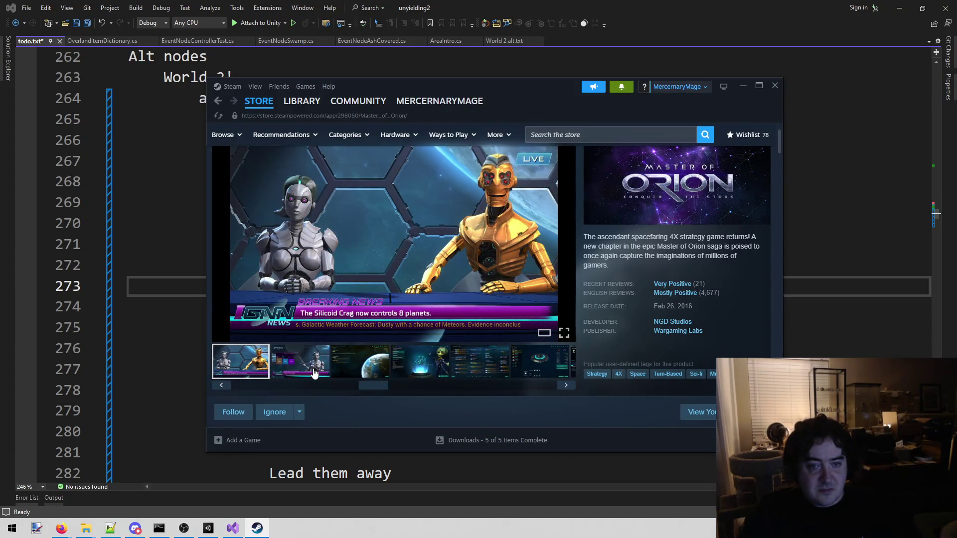
{"action": "left_click", "coordinate": [314, 373]}
{"action": "left_click", "coordinate": [367, 369]}
{"action": "left_click", "coordinate": [424, 366]}
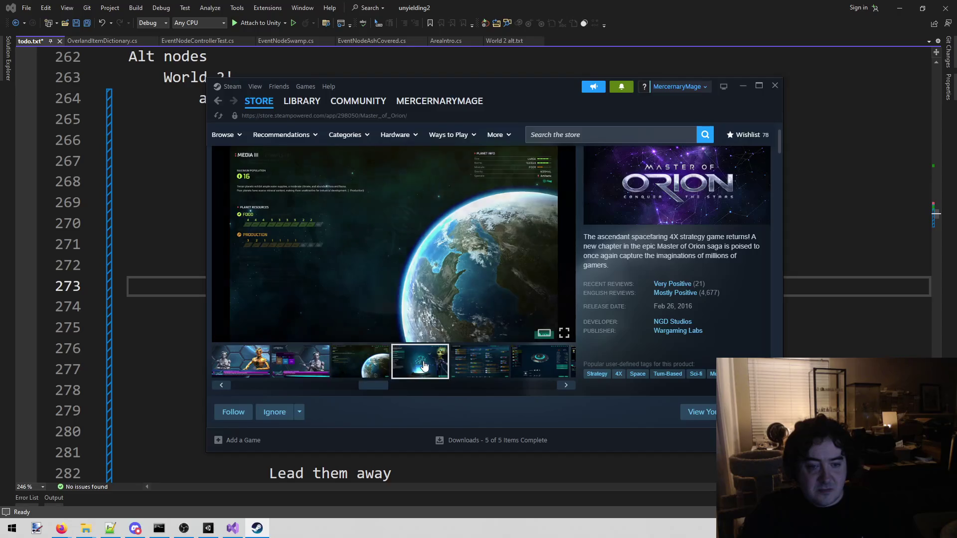
{"action": "left_click", "coordinate": [776, 86]}
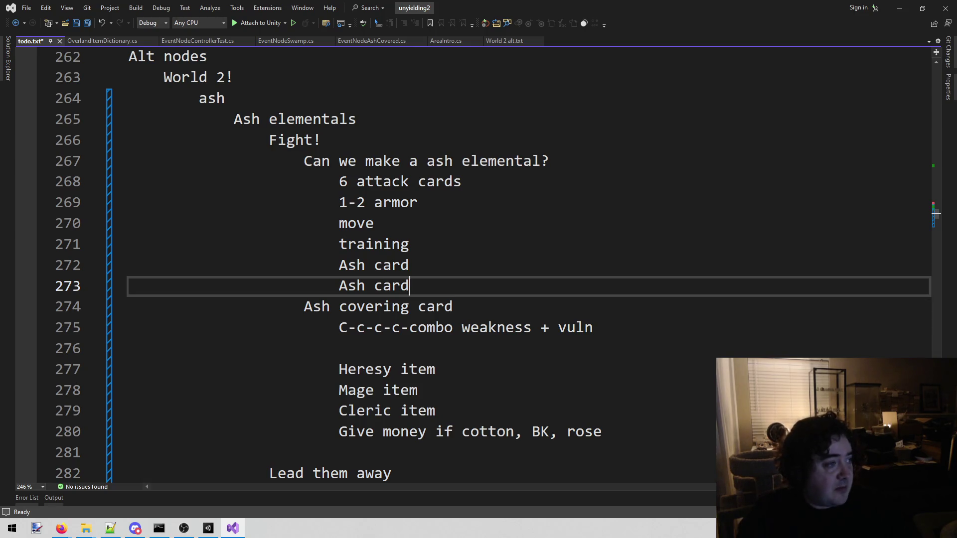
- Switch from Visual Studio to Firefox displaying Event_Art_Crosslane.png
{"action": "key", "text": "alt+Tab"}
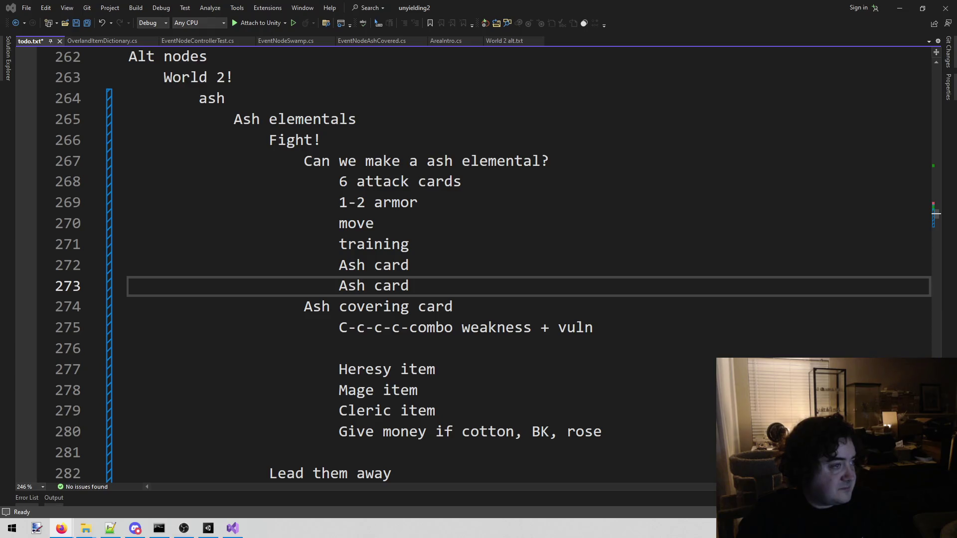
{"action": "key", "text": "alt+Tab"}
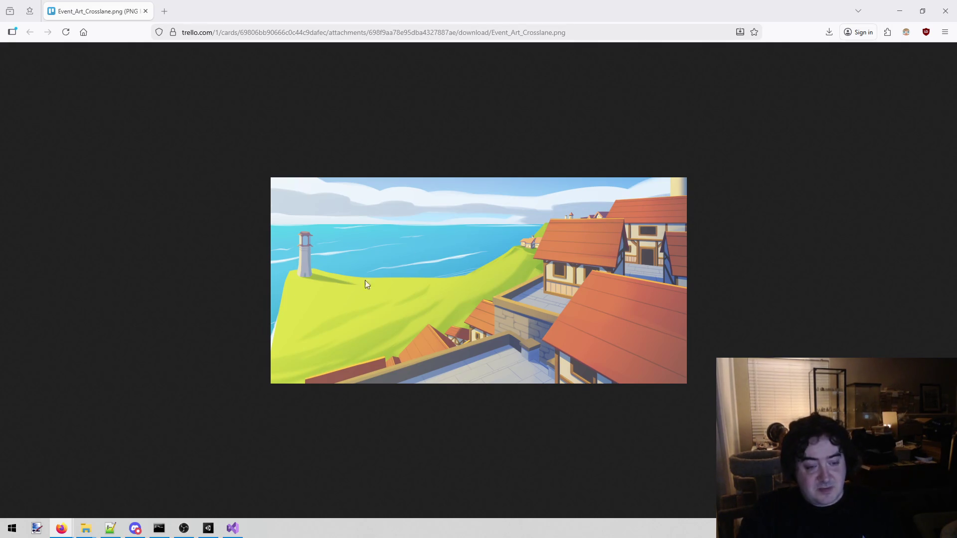
- Switch from the Crosslane art back to todo.txt in Visual Studio
{"action": "key", "text": "alt+Tab"}
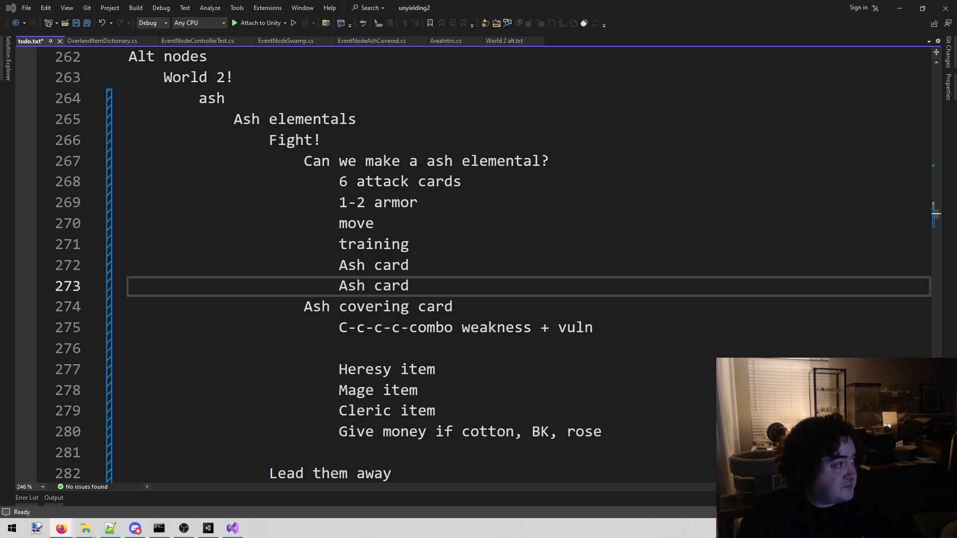
- Switch from todo.txt to the image viewer showing Event_Art_Crosslane.png
{"action": "left_click_drag", "start_coordinate": [488, 327], "coordinate": [497, 328]}
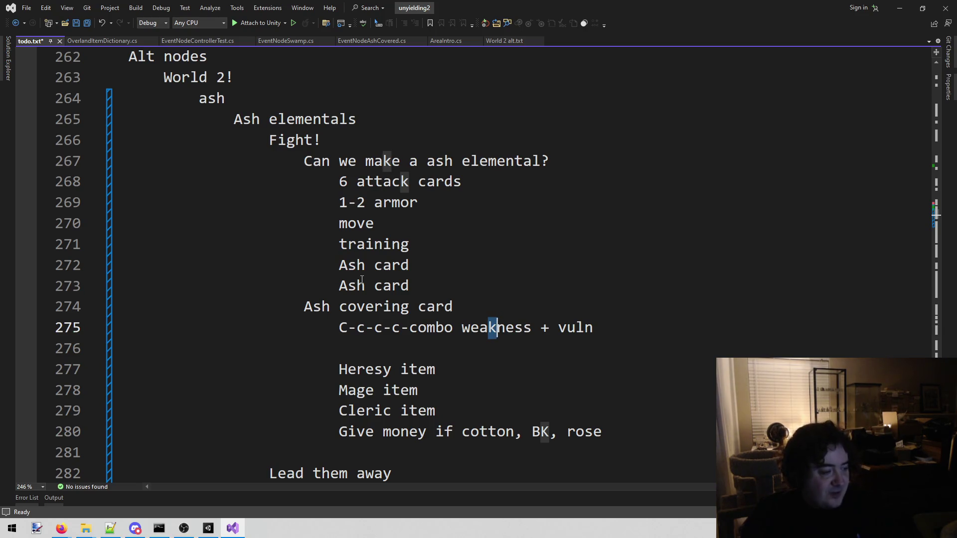
{"action": "key", "text": "alt+Tab"}
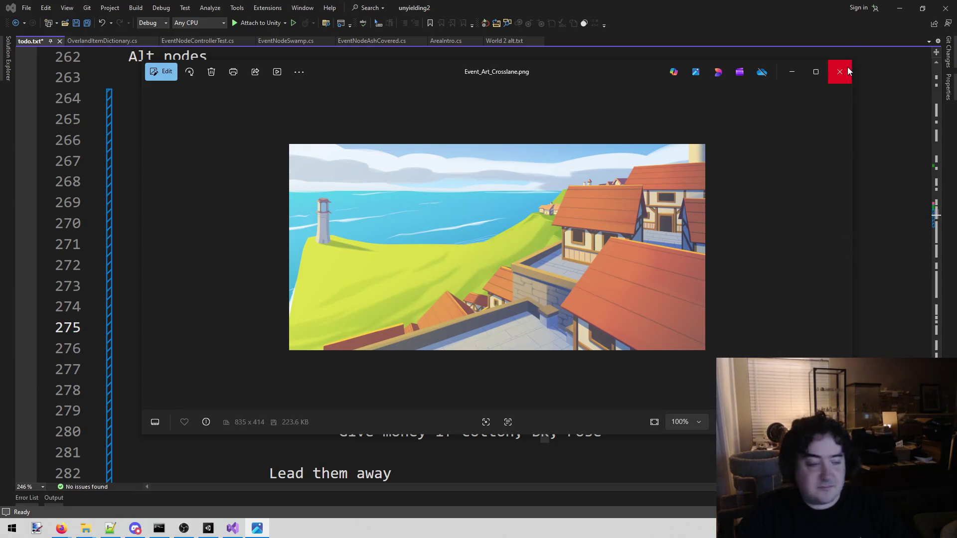
{"action": "left_click", "coordinate": [849, 71]}
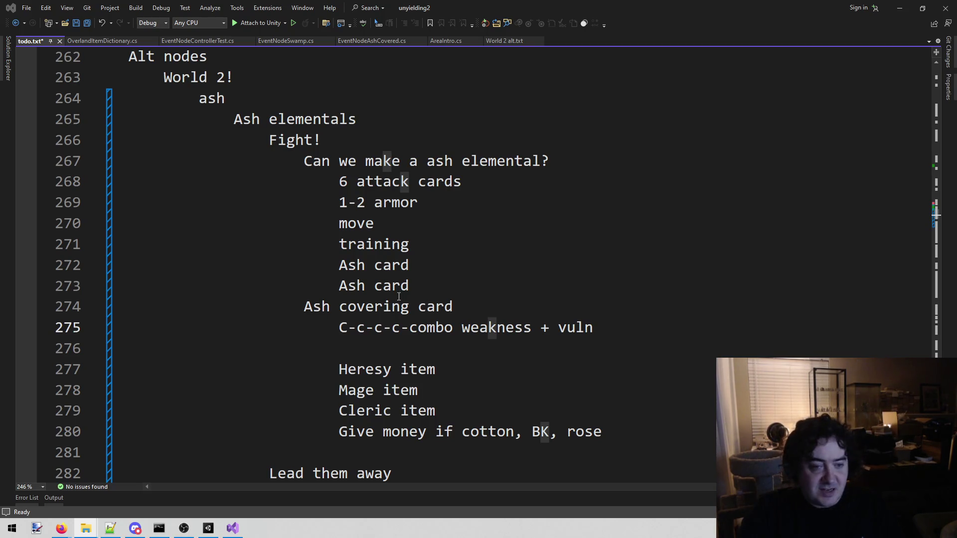
{"action": "left_click_drag", "start_coordinate": [415, 288], "coordinate": [198, 185]}
{"action": "left_click", "coordinate": [426, 283]}
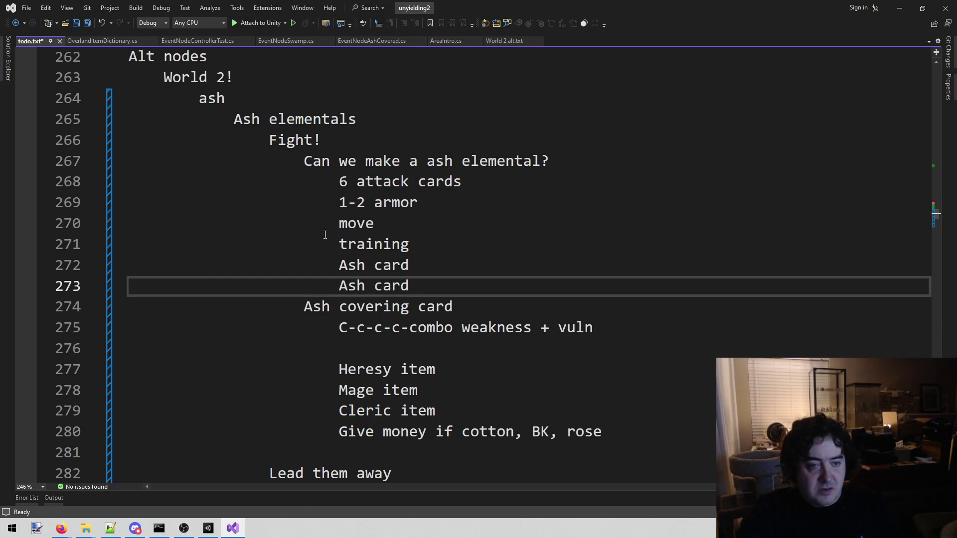
{"action": "left_click_drag", "start_coordinate": [434, 284], "coordinate": [338, 280]}
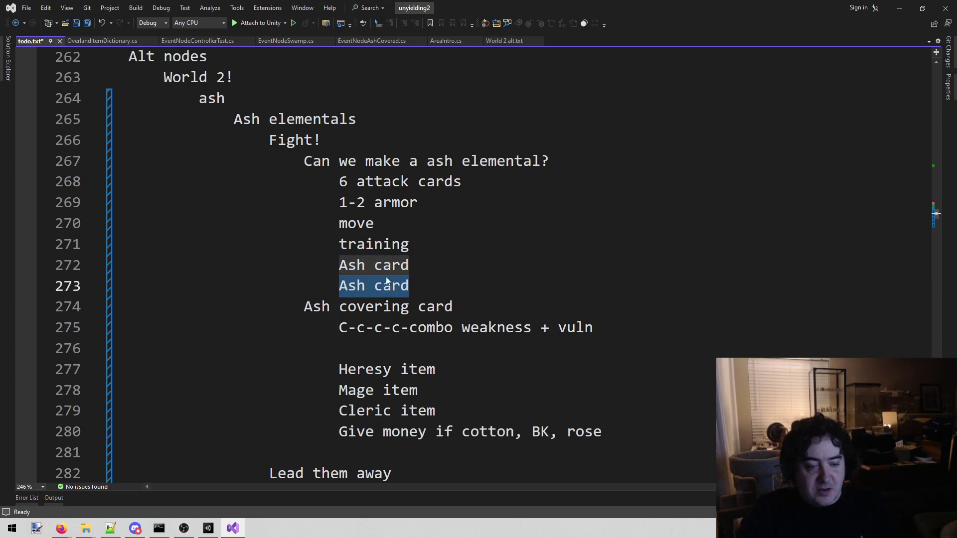
{"action": "left_click", "coordinate": [460, 246]}
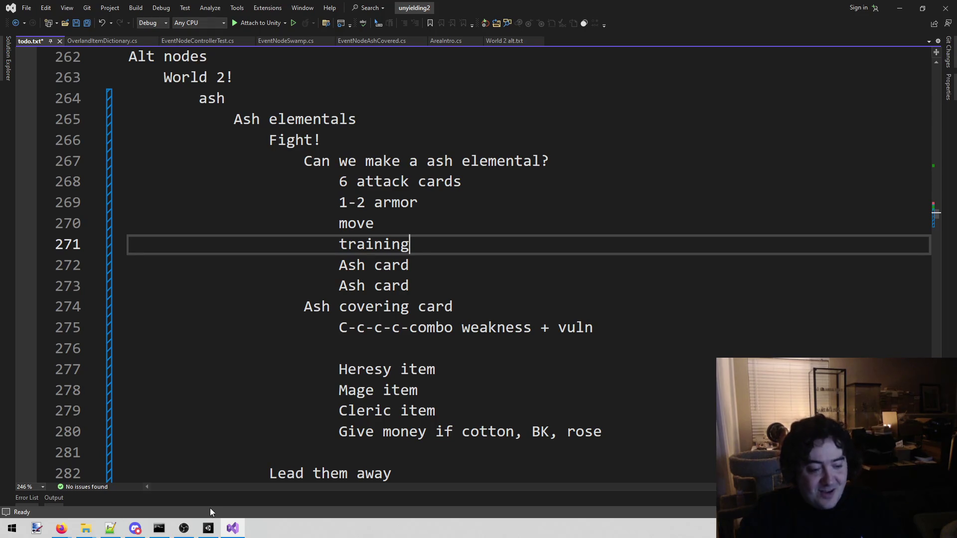
{"action": "left_click", "coordinate": [208, 528]}
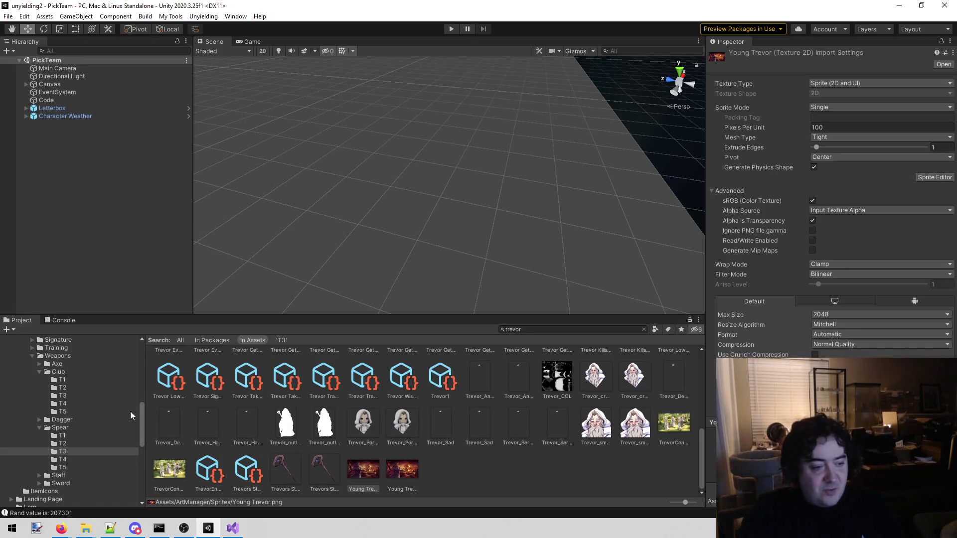
- Search the Project window for 'weakness' to locate the Weakness script's Debuff folder
{"action": "scroll", "coordinate": [169, 394], "scroll_direction": "up", "scroll_amount": 10}
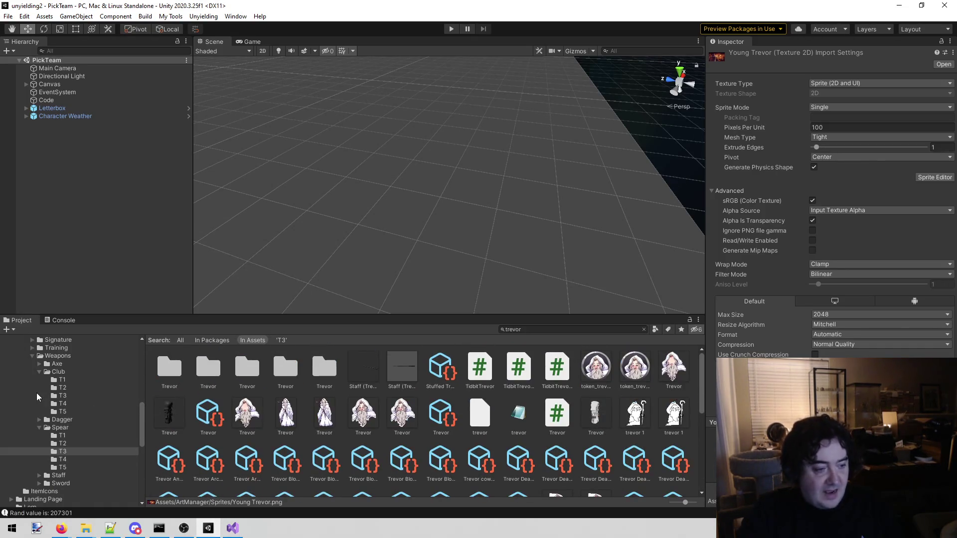
{"action": "scroll", "coordinate": [35, 388], "scroll_direction": "up", "scroll_amount": 10}
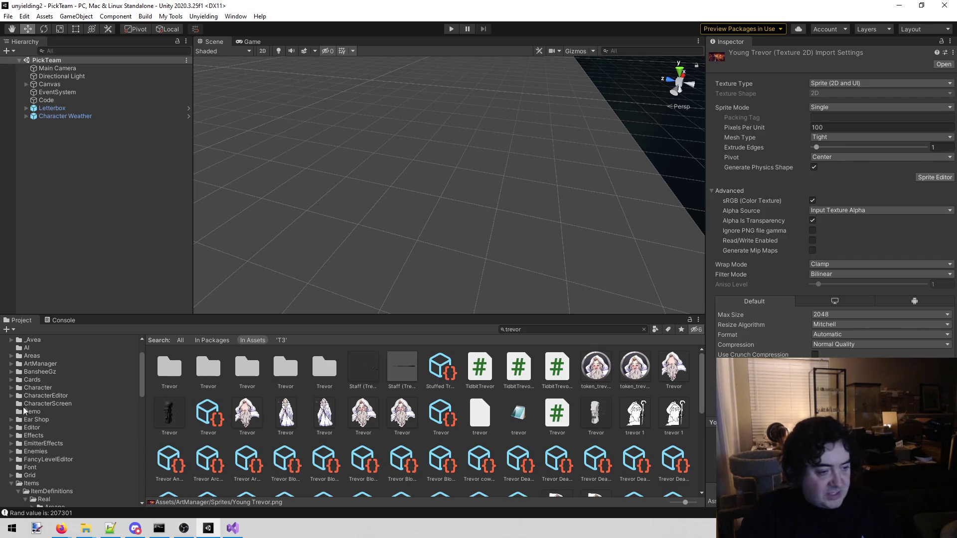
{"action": "scroll", "coordinate": [23, 407], "scroll_direction": "down", "scroll_amount": 3}
{"action": "left_click", "coordinate": [11, 454]}
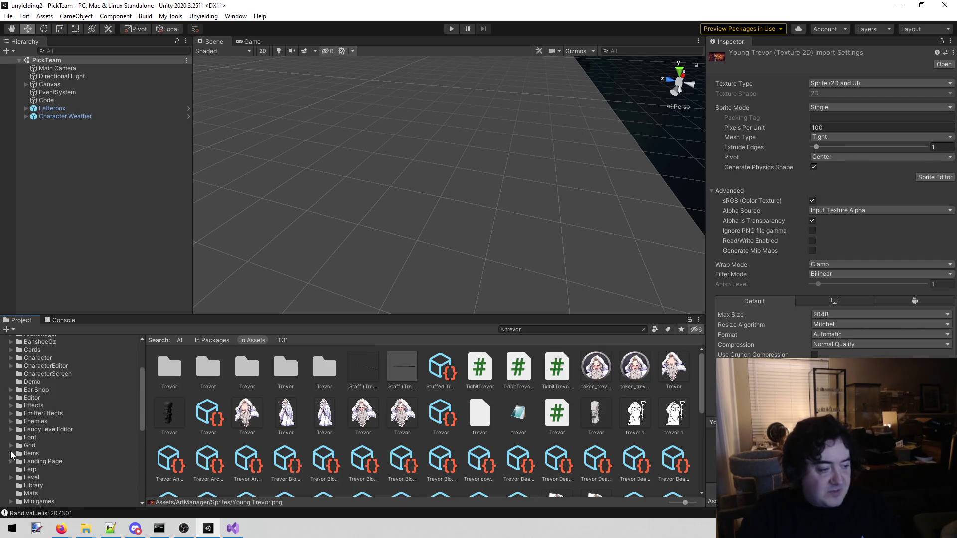
{"action": "scroll", "coordinate": [38, 447], "scroll_direction": "up", "scroll_amount": 5}
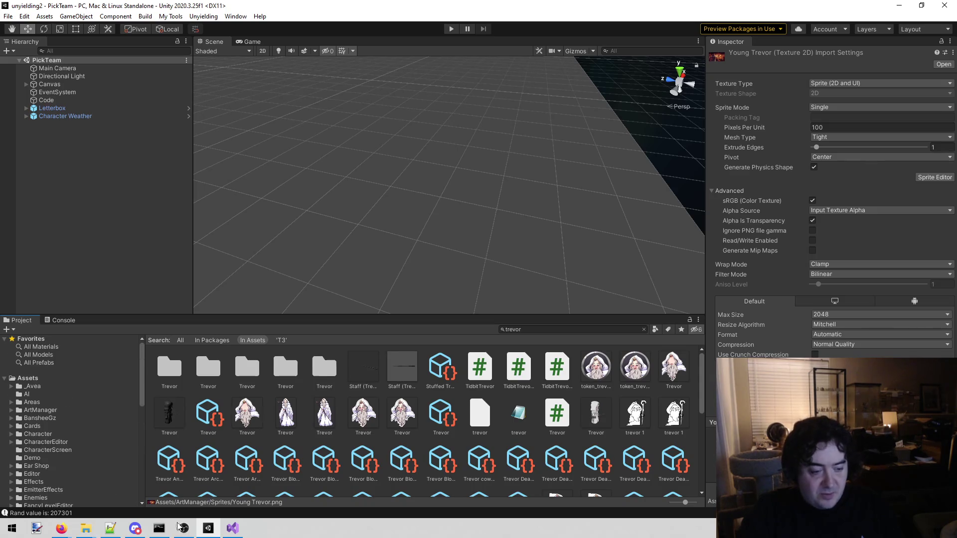
{"action": "left_click", "coordinate": [556, 329]}
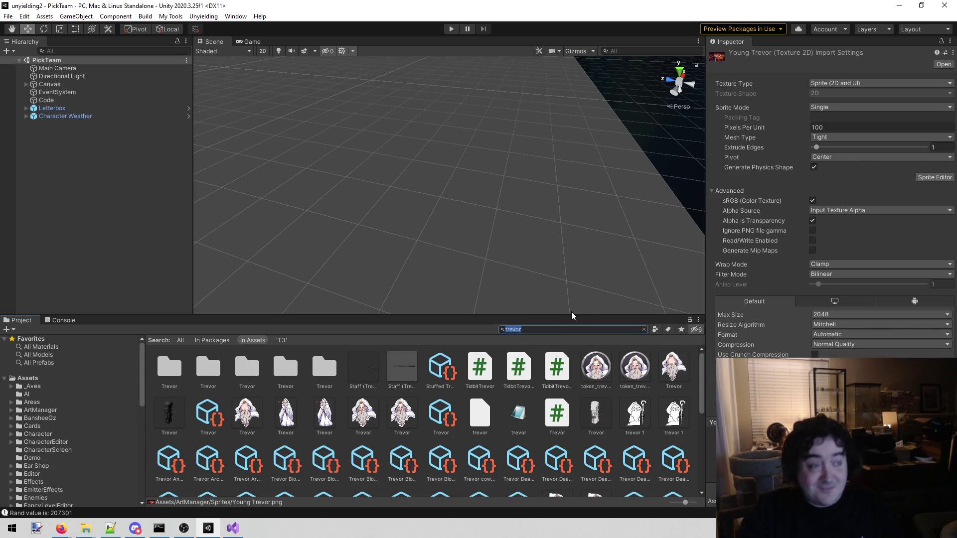
{"action": "key", "text": "BackSpace"}
{"action": "type", "text": "weakness"}
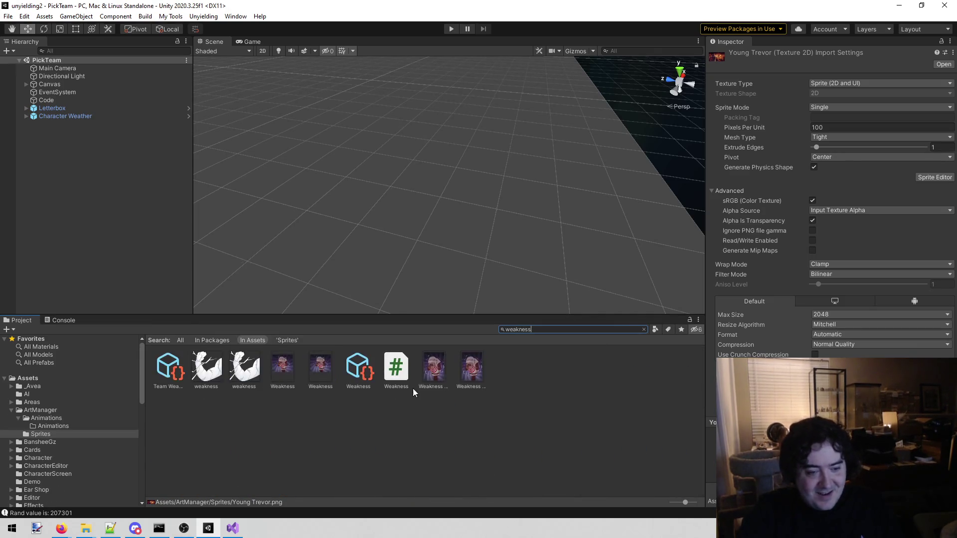
{"action": "left_click", "coordinate": [359, 369]}
{"action": "left_click", "coordinate": [396, 369]}
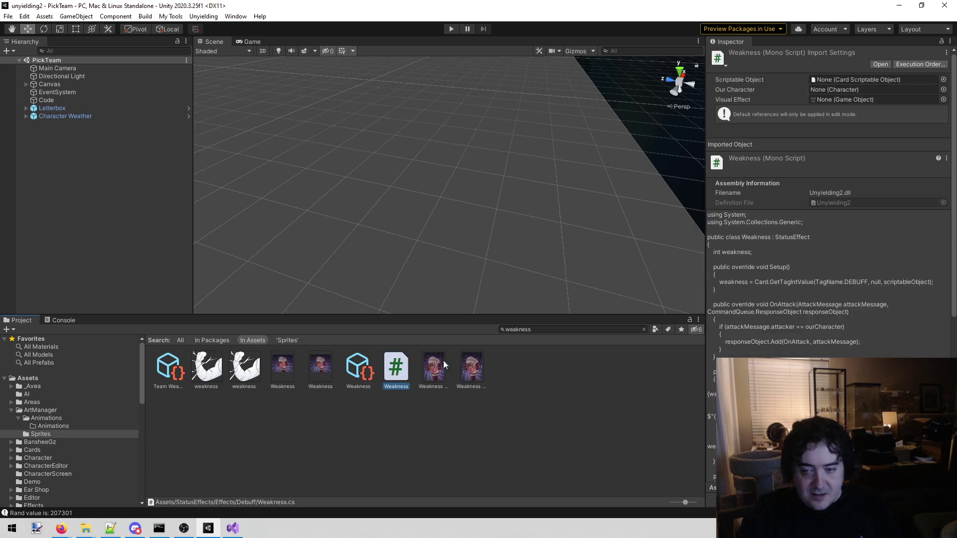
{"action": "left_click", "coordinate": [583, 327]}
{"action": "double_click", "coordinate": [583, 328]}
{"action": "key", "text": "BackSpace"}
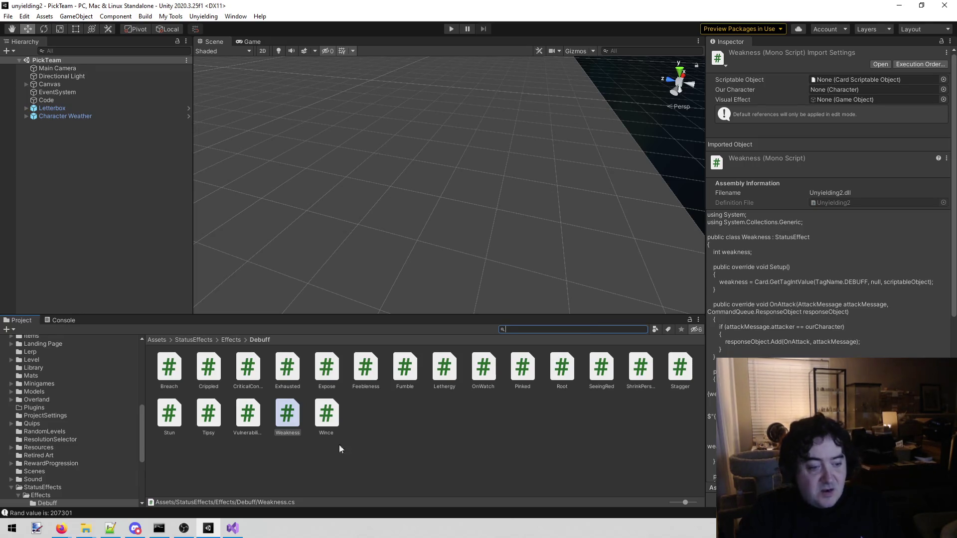
- Duplicate Weakness.cs in the Debuff folder and name the copy Ashed
{"action": "left_click", "coordinate": [365, 430]}
{"action": "double_click", "coordinate": [280, 415]}
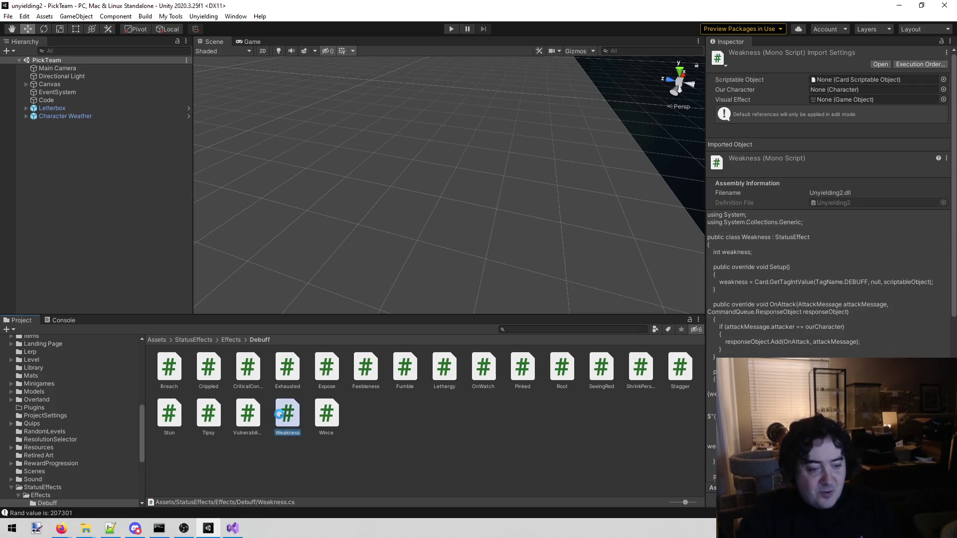
{"action": "key", "text": "ctrl+d"}
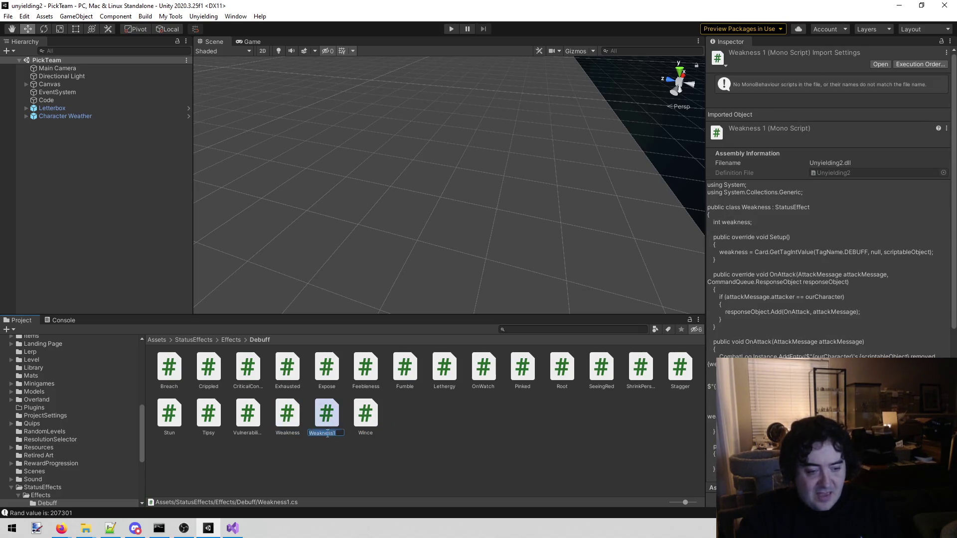
{"action": "key", "text": "F2"}
{"action": "type", "text": "Ashed"}
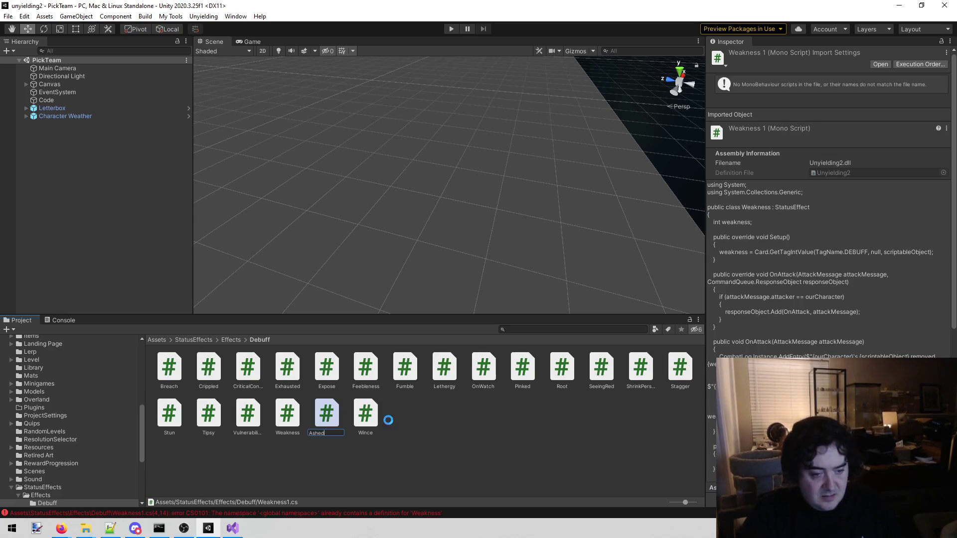
{"action": "key", "text": "Return"}
{"action": "double_click", "coordinate": [172, 367]}
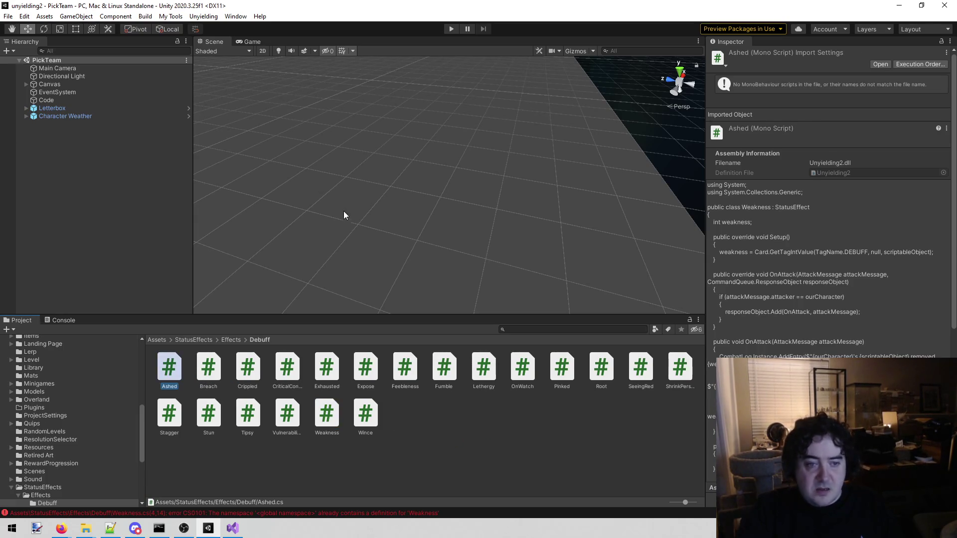
- Rename the class in Ashed.cs from Weakness to Ashed and save
{"action": "type", "text": "Ashe : StatusEffect"}
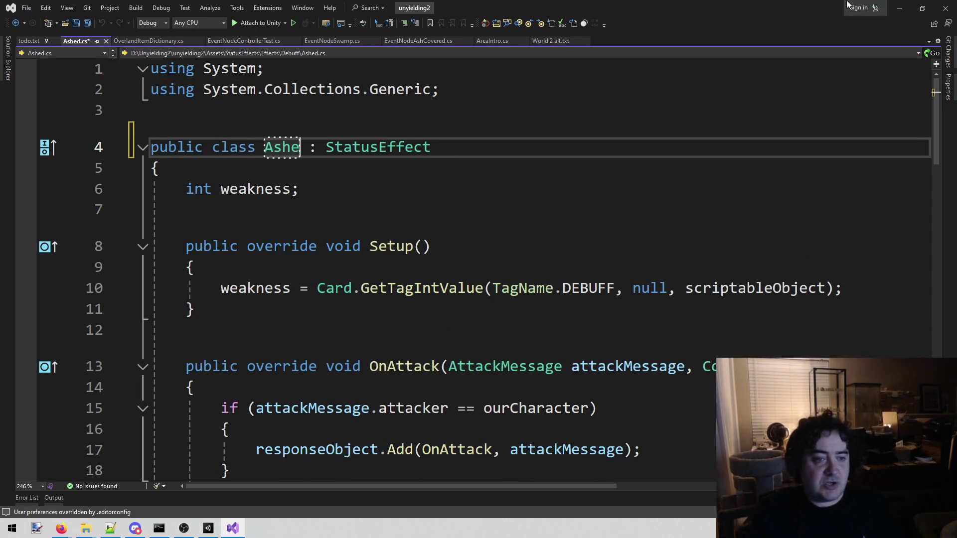
{"action": "key", "text": "ctrl+s"}
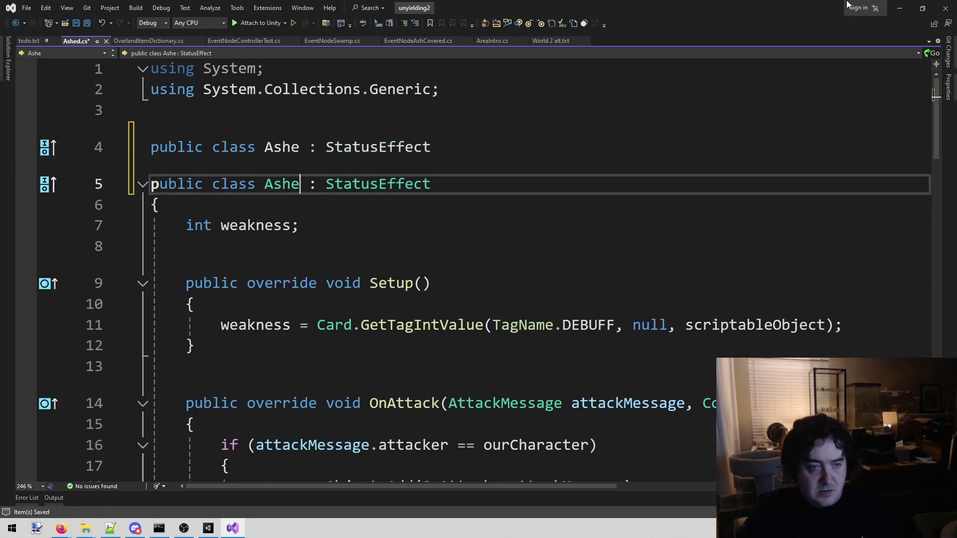
{"action": "type", "text": "d"}
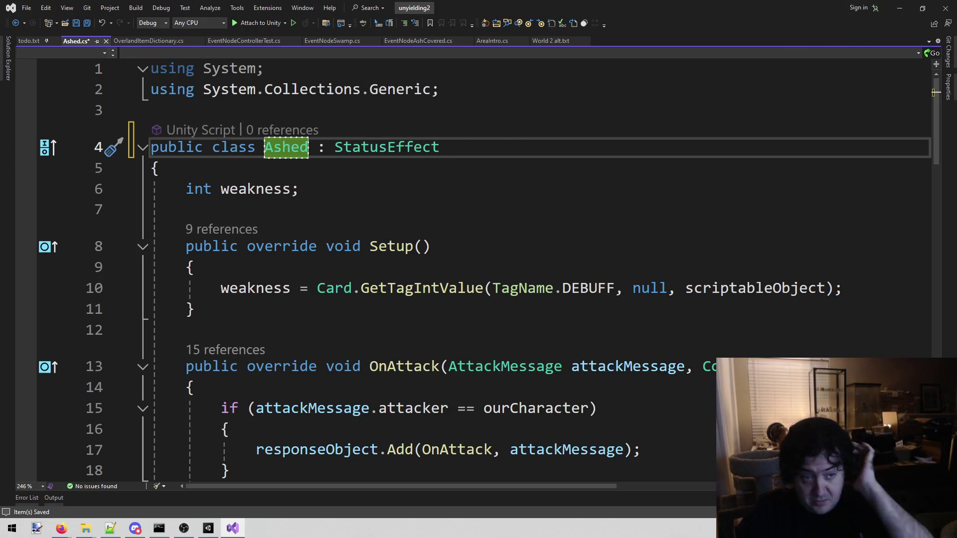
{"action": "left_click", "coordinate": [299, 190]}
- Delete the int weakness field line, then undo to restore it
{"action": "key", "text": "shift+Home"}
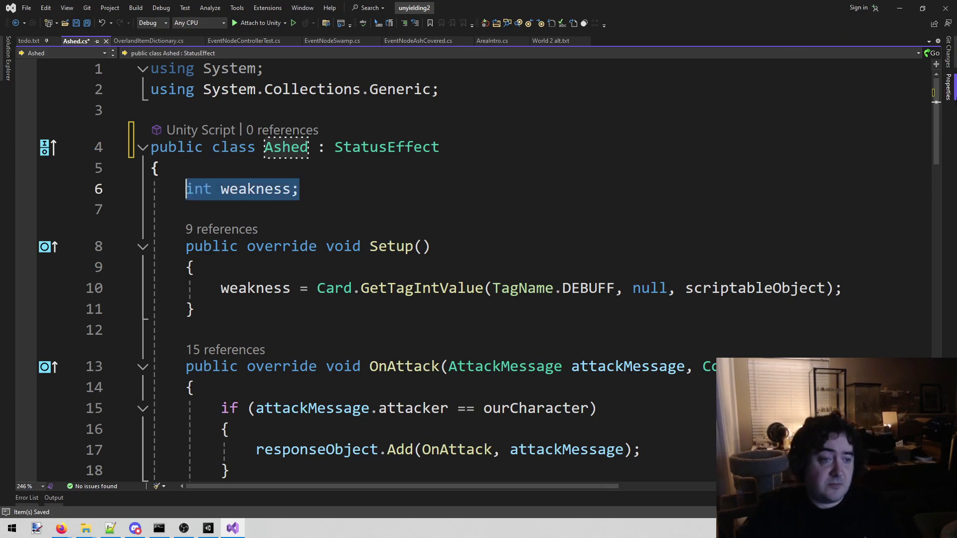
{"action": "key", "text": "Delete"}
{"action": "key", "text": "Delete"}
{"action": "key", "text": "Delete"}
{"action": "left_click", "coordinate": [159, 247]}
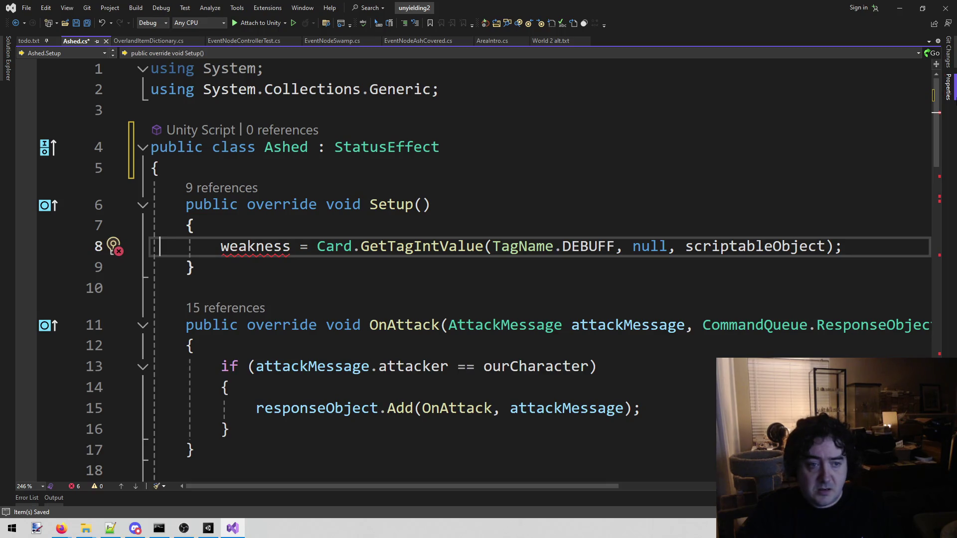
{"action": "key", "text": "ctrl+z"}
{"action": "key", "text": "ctrl+z"}
{"action": "key", "text": "ctrl+z"}
{"action": "key", "text": "End"}
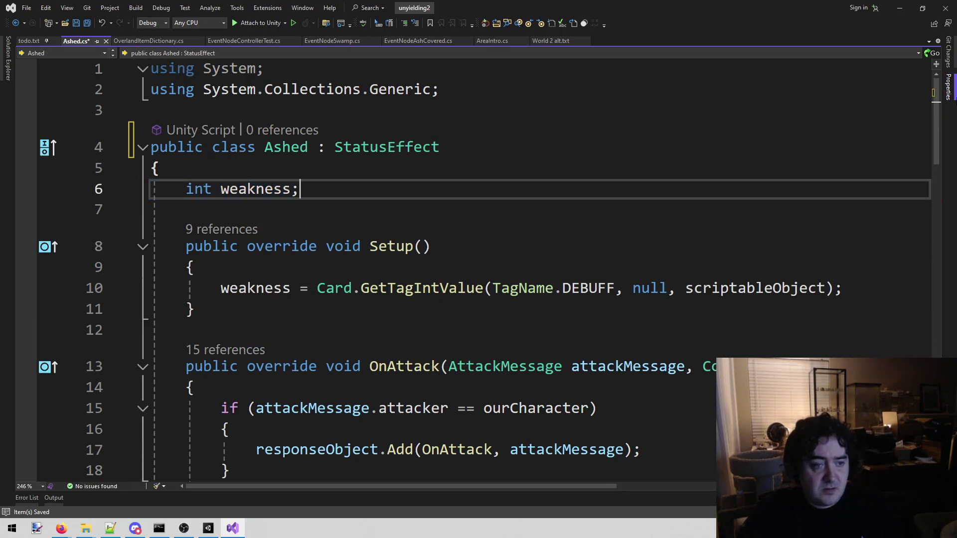